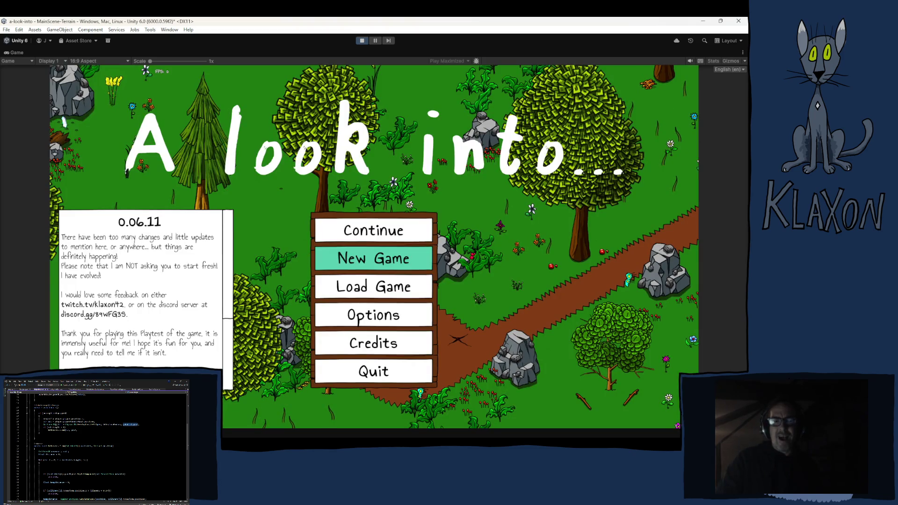
Continue the saved game, run the character to the beehive tree, and show the debug bar.
click(378, 230)
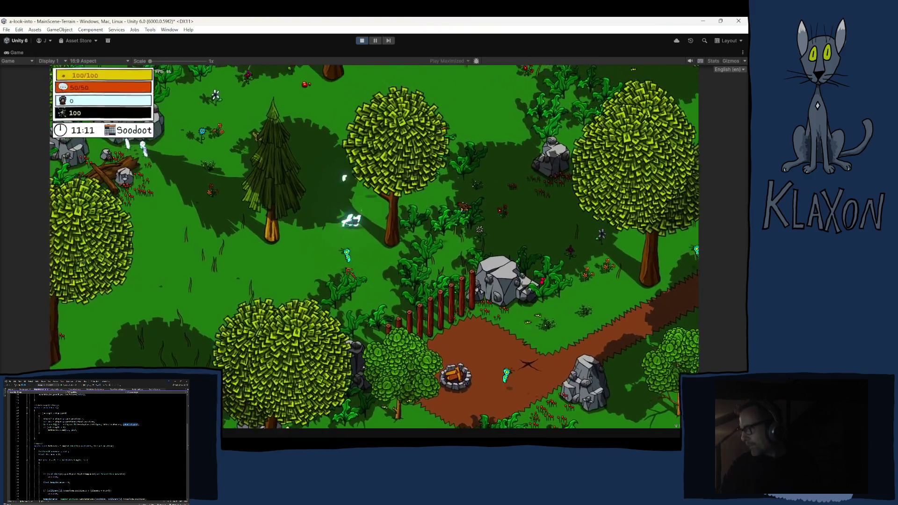
key(s)
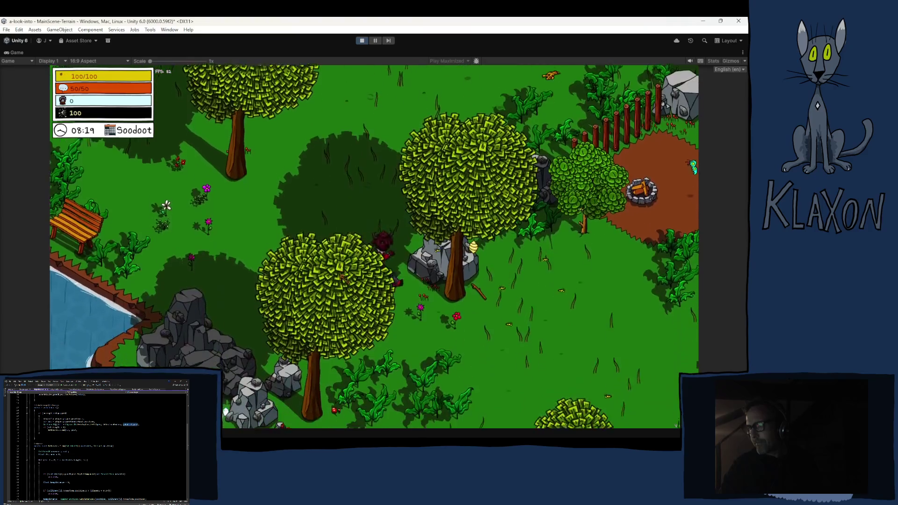
key(d)
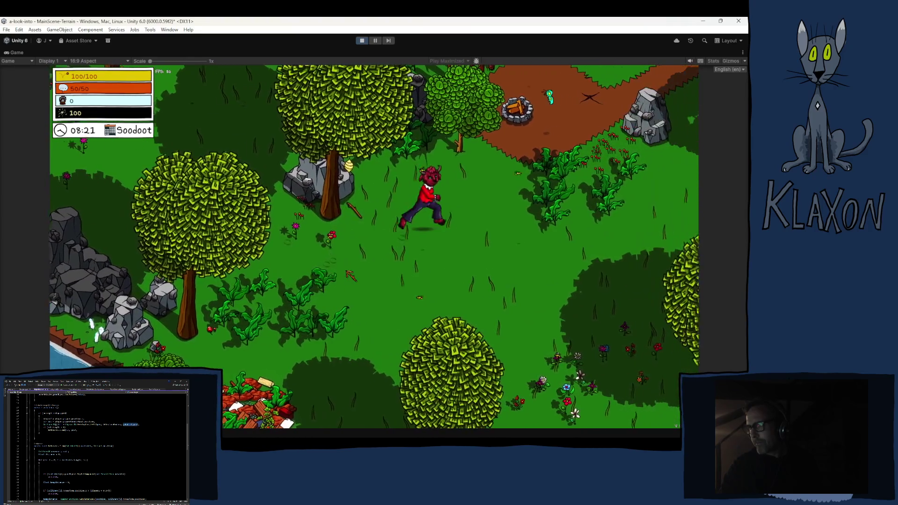
key(i)
key(i)
key(grave)
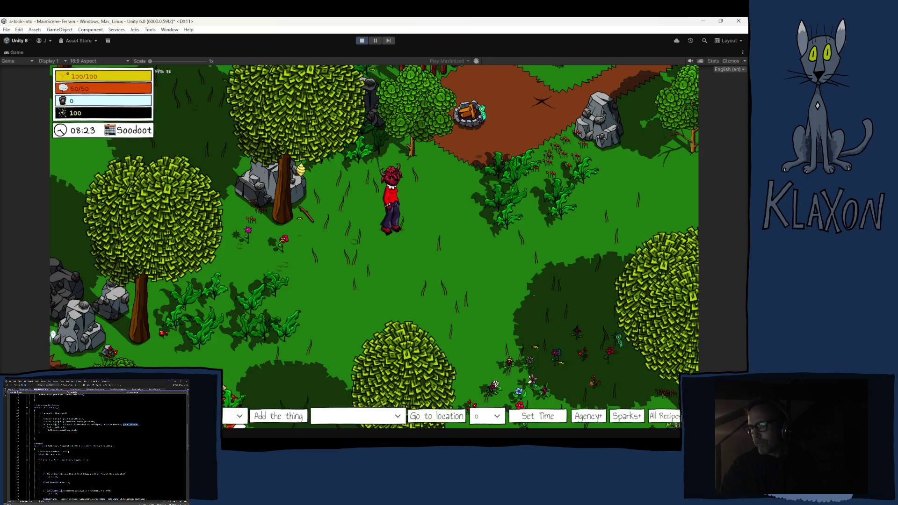
Give the character Poking Stick III from the debug bar's item list, then hide the bar.
click(236, 416)
scroll(185, 356, down, 15)
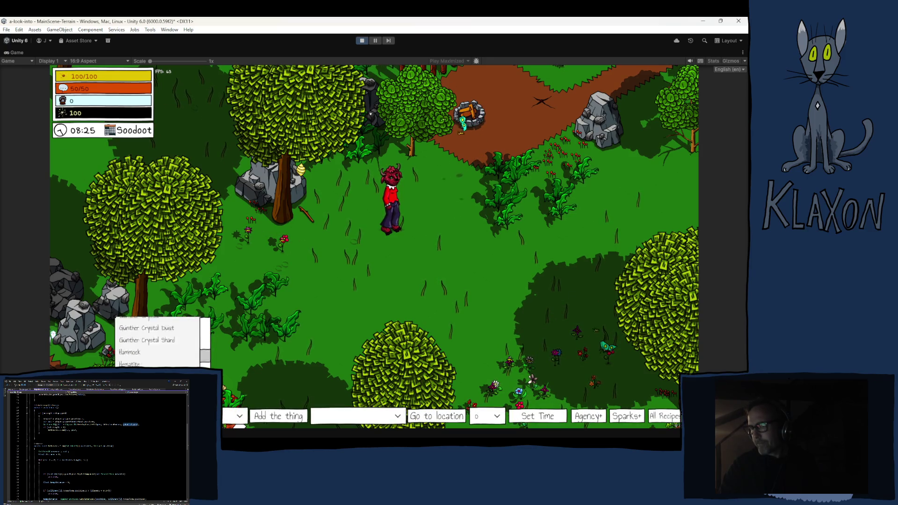
scroll(185, 356, up, 5)
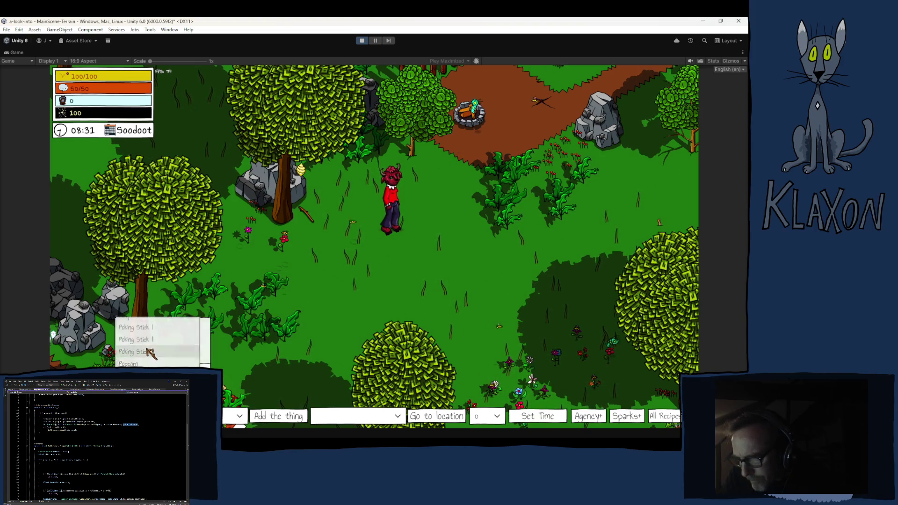
click(138, 351)
click(272, 418)
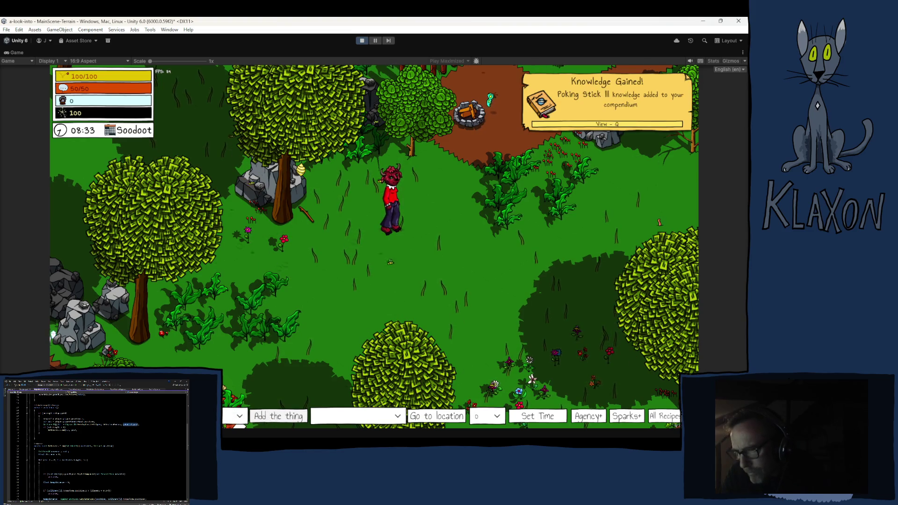
key(F1)
Walk over to pick up the Weak Stick, then poke the beehive with it.
key(w)
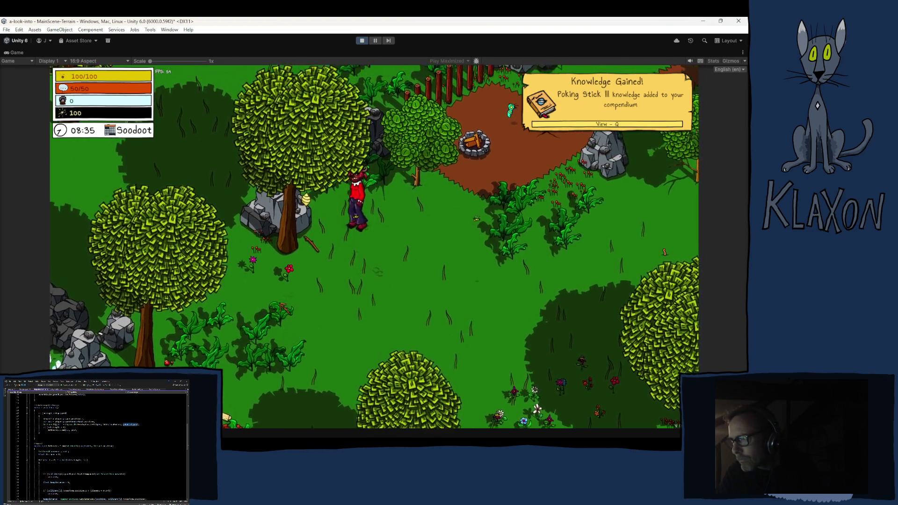
key(Tab)
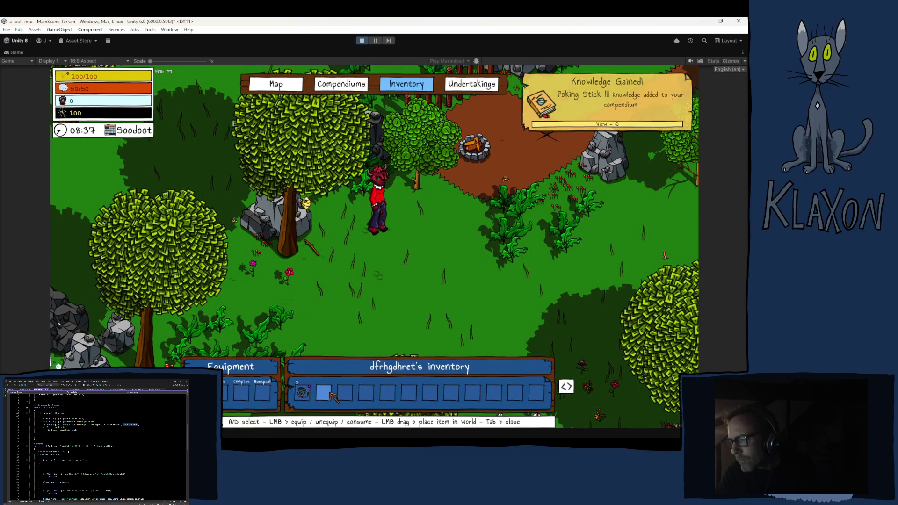
key(Tab)
key(a)
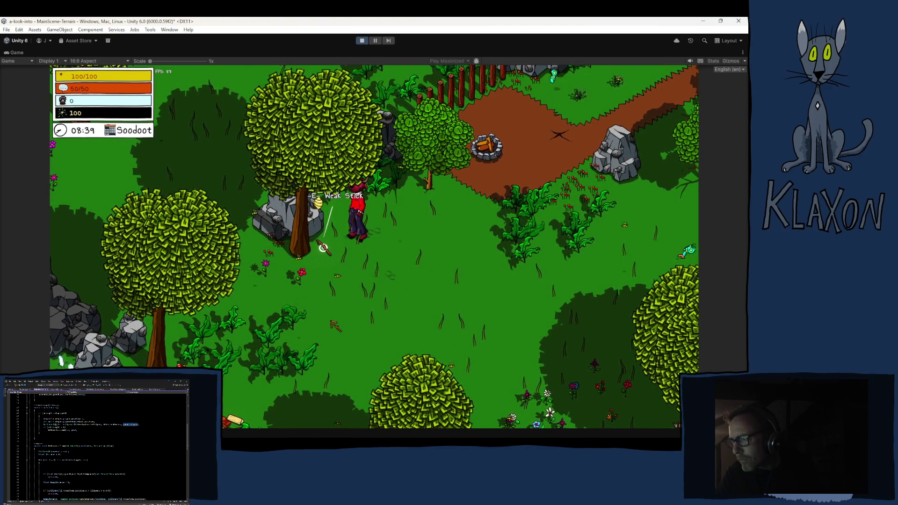
key(e)
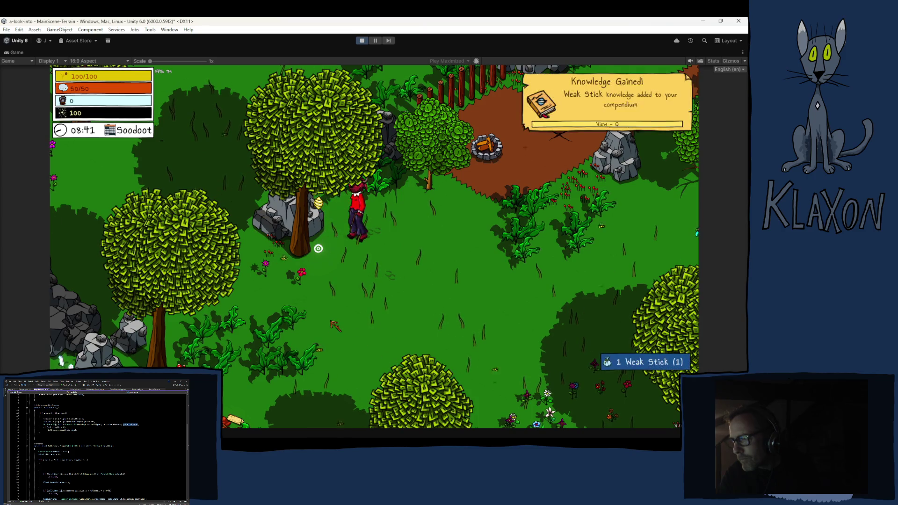
key(d)
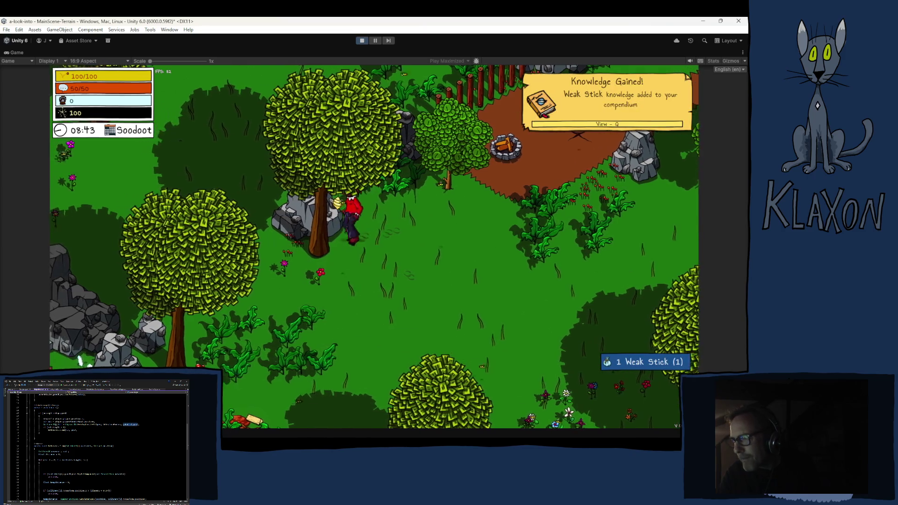
click(315, 248)
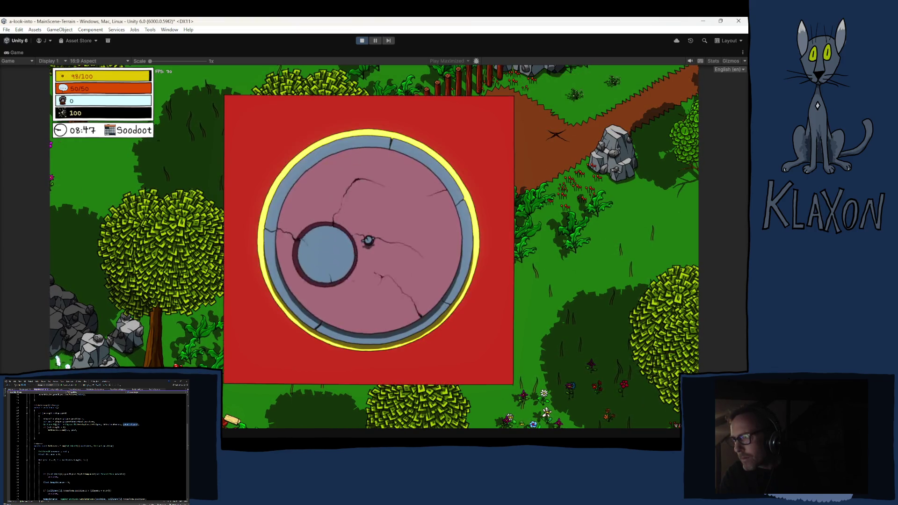
Poke the beehive a few more times through the minigame, then stop Play mode.
click(334, 321)
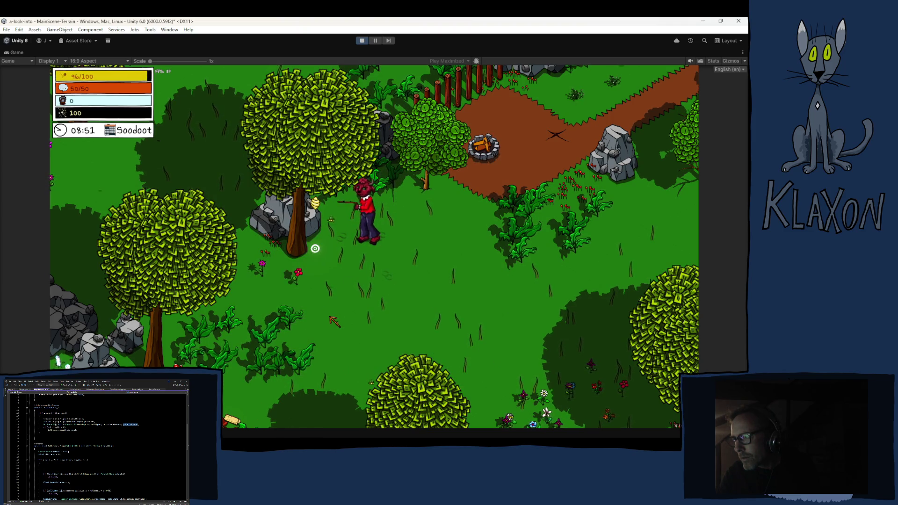
click(334, 322)
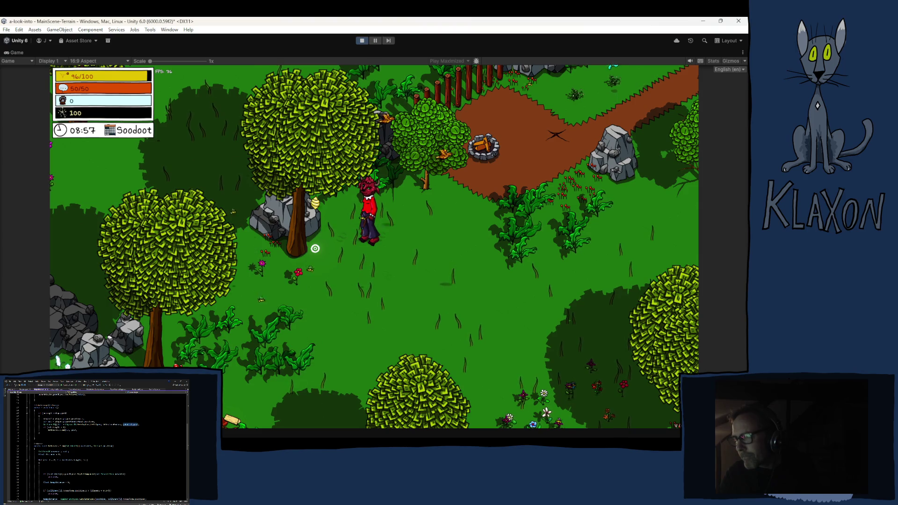
click(315, 249)
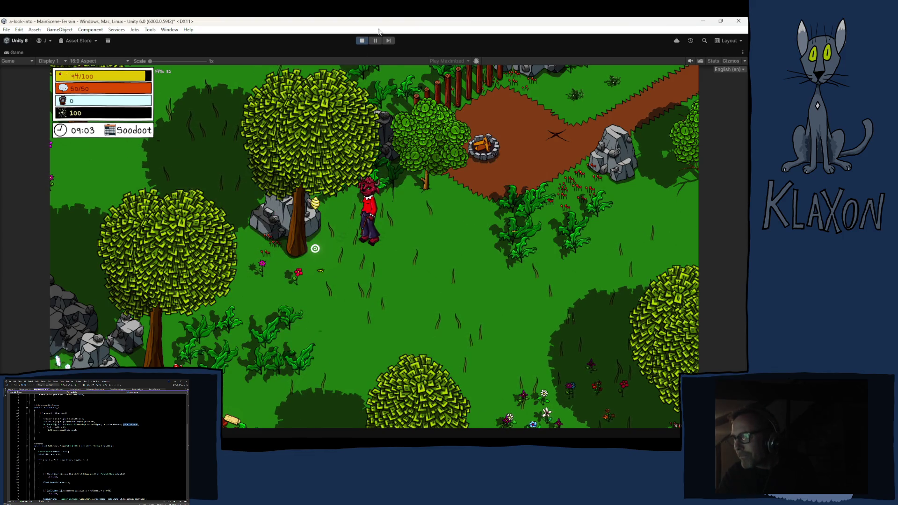
click(362, 40)
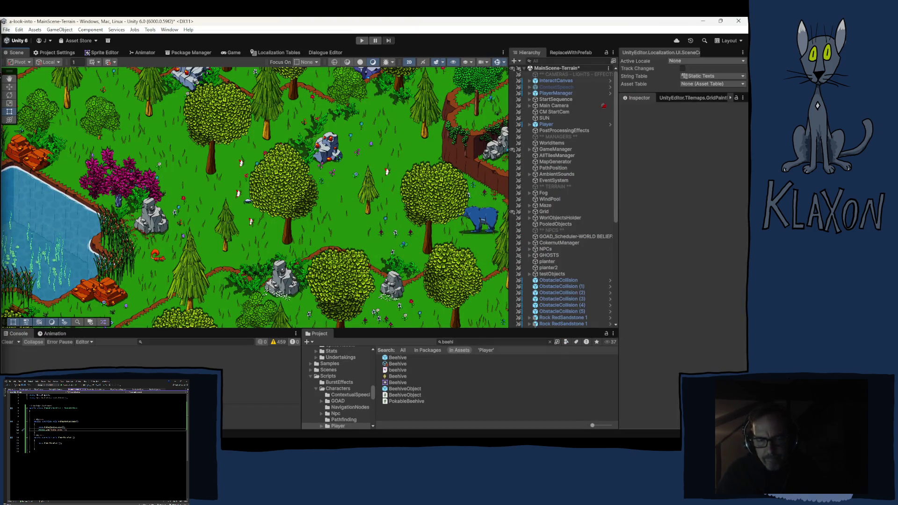
Open PokableBeehive.cs from the beehive search and select the "poke poke!" Debug.Log line.
mouse_move(255, 435)
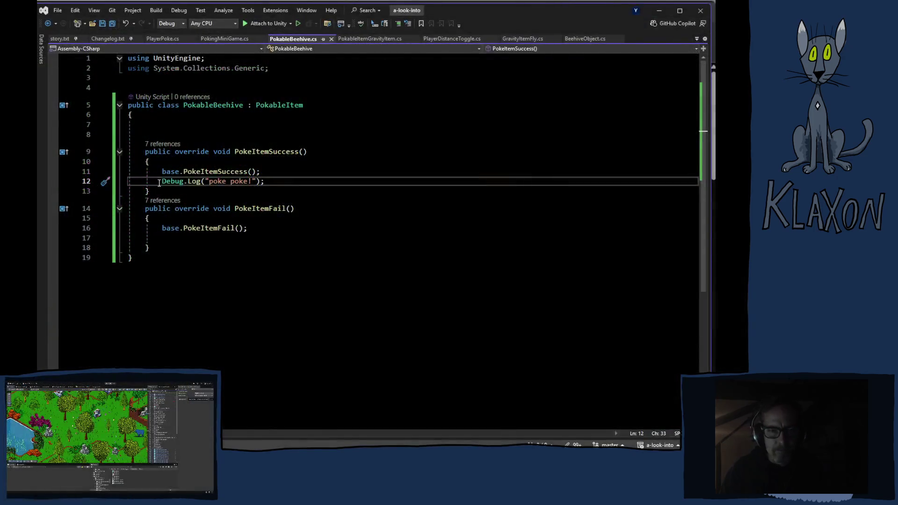
drag(161, 181, 270, 178)
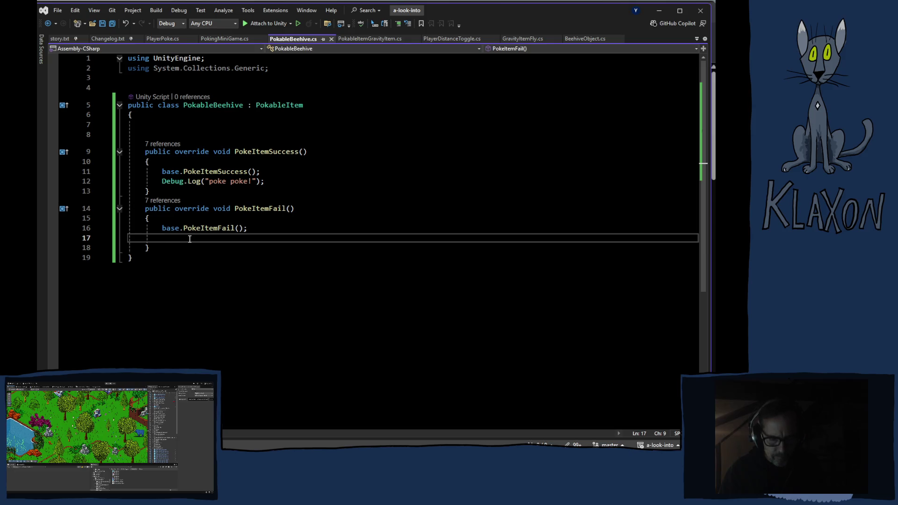
Paste the log line into PokeItemFail as "no poke no poke!", save, and return to Unity.
text(Debug.Log("poke poke!");)
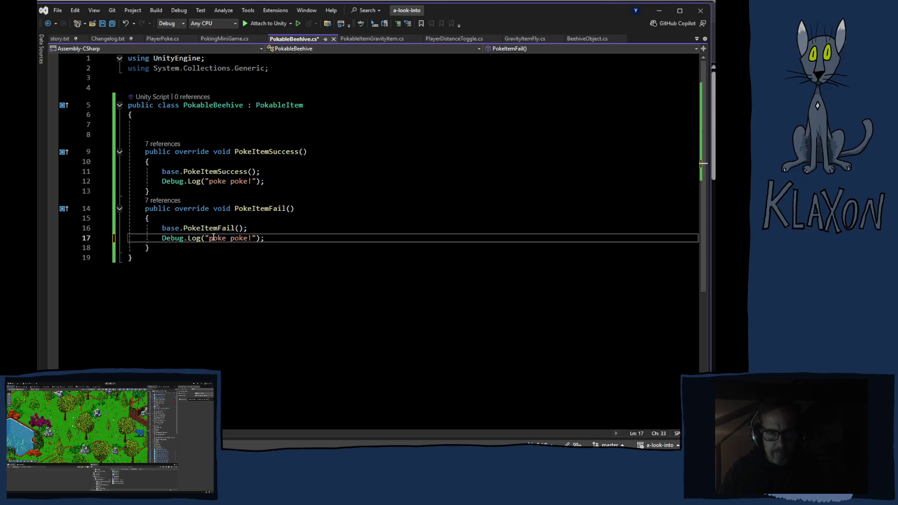
text(no)
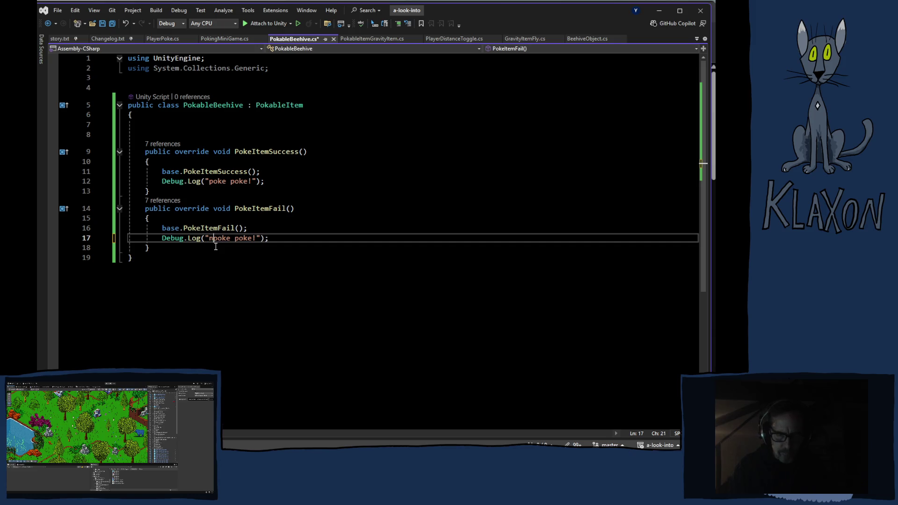
click(244, 238)
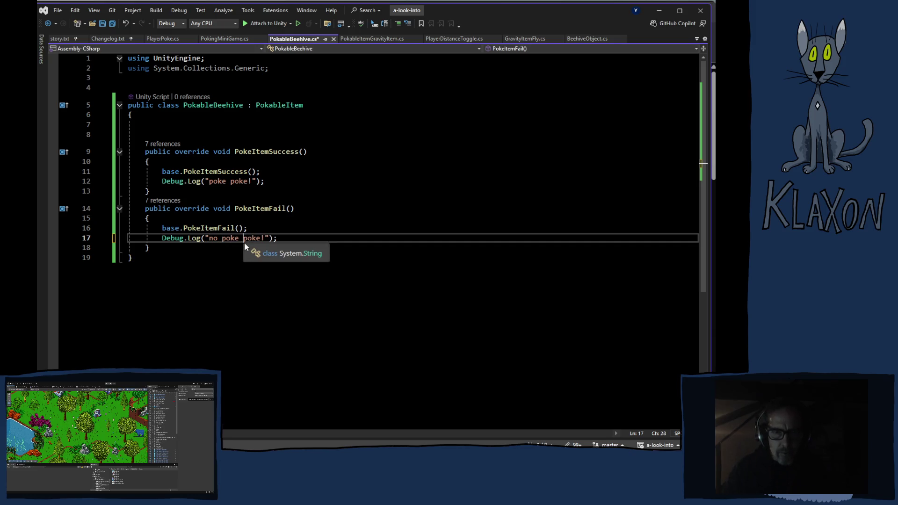
text(no)
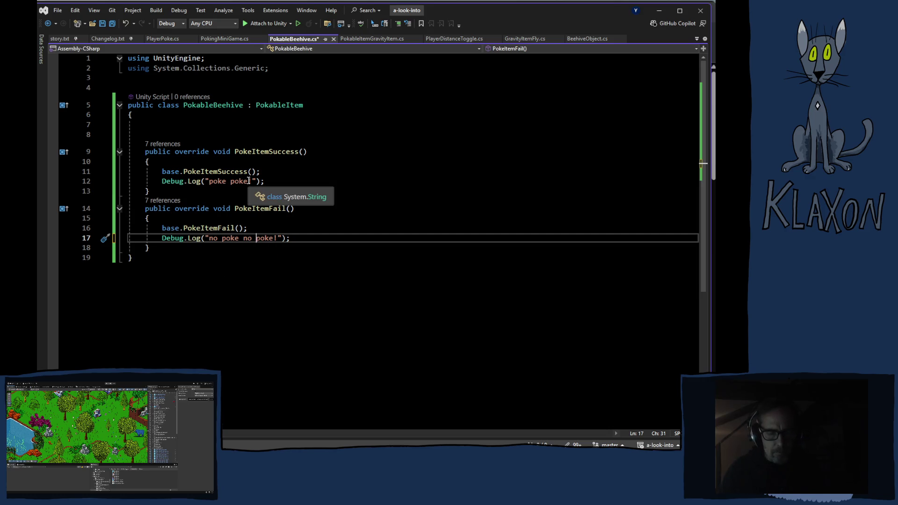
key(ctrl+s)
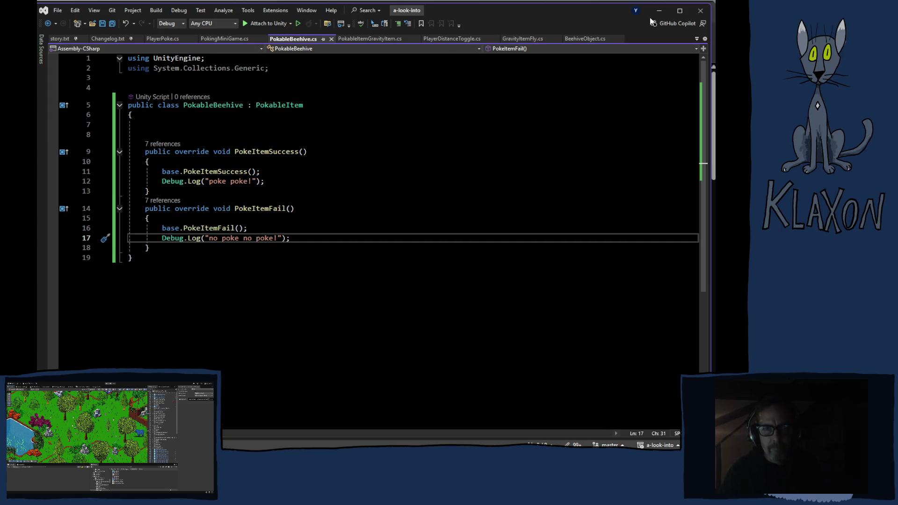
key(alt+Tab)
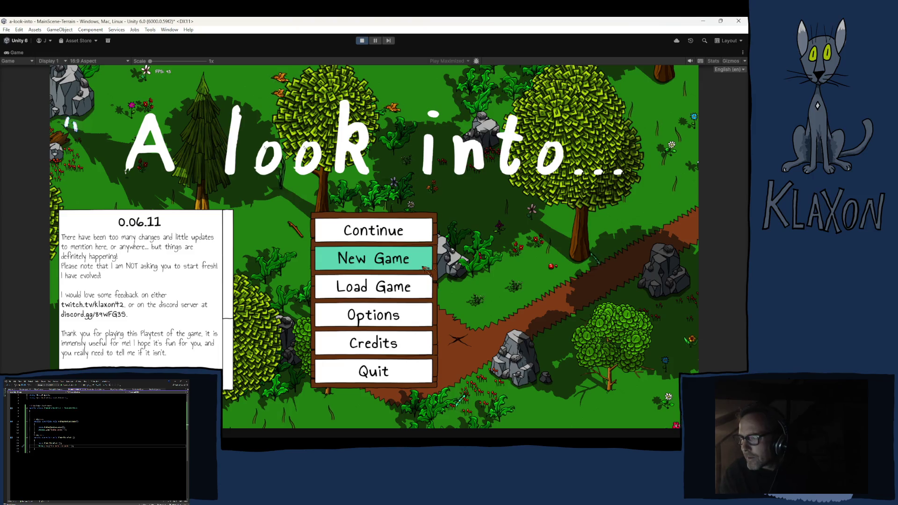
Load the saved game from the main menu after scripts recompile.
click(344, 285)
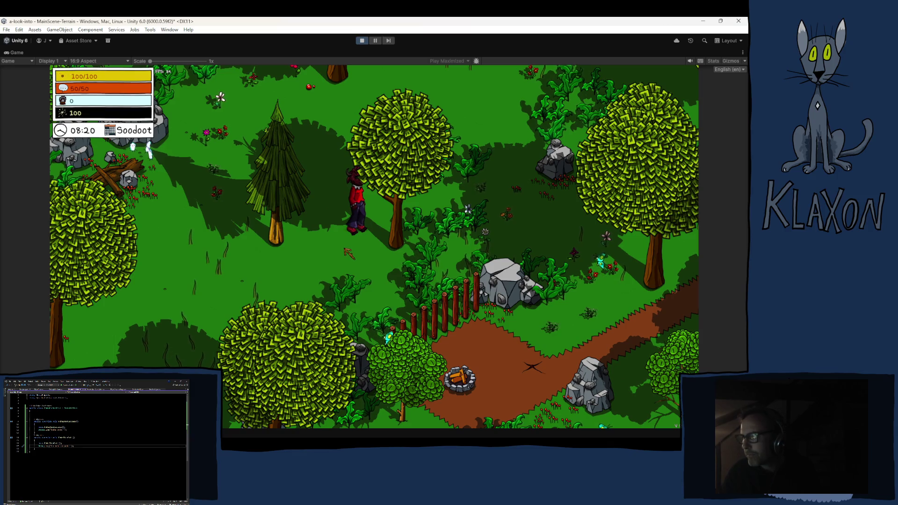
Check the inventory, then run the character up-left through the forest to the lake clearing.
key(Tab)
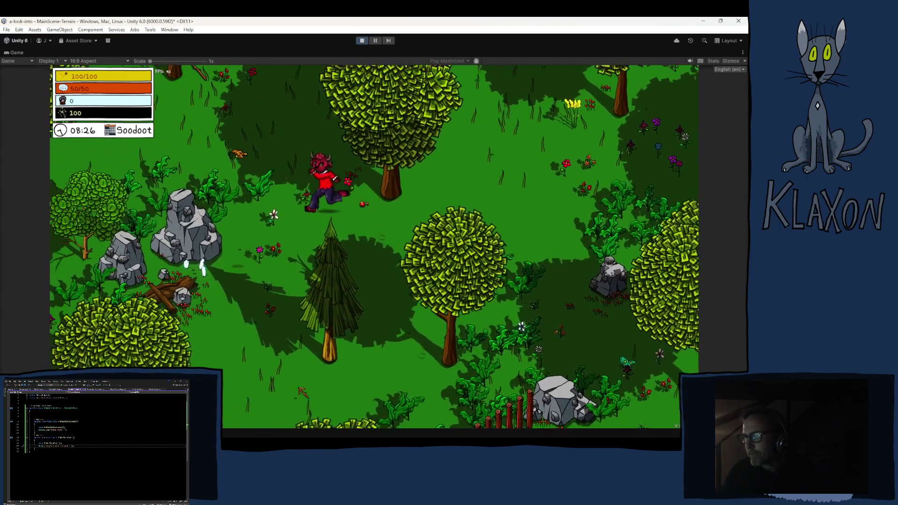
key(w+a)
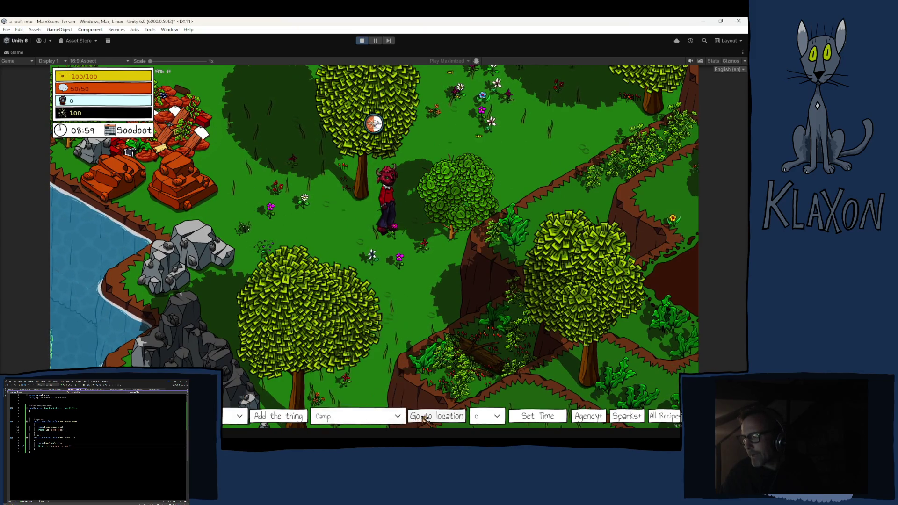
Walk the character north, then left through the forest.
key(w)
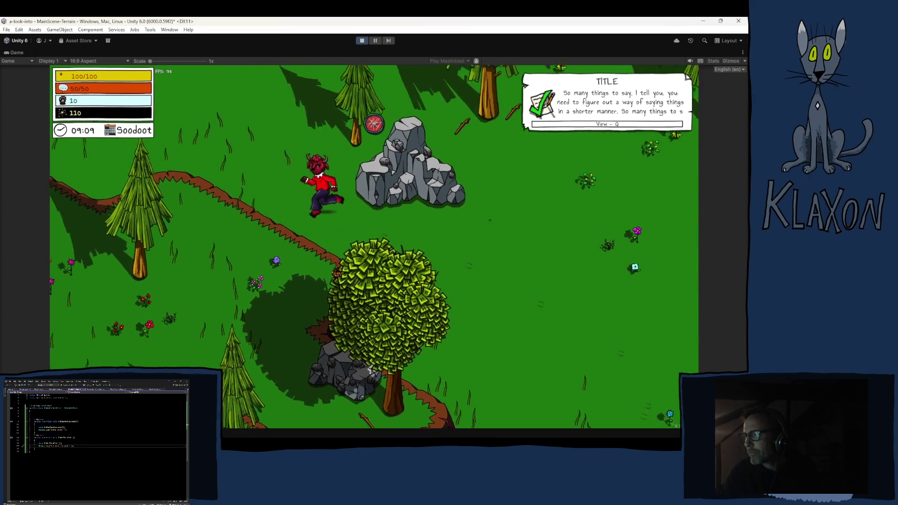
key(w+a)
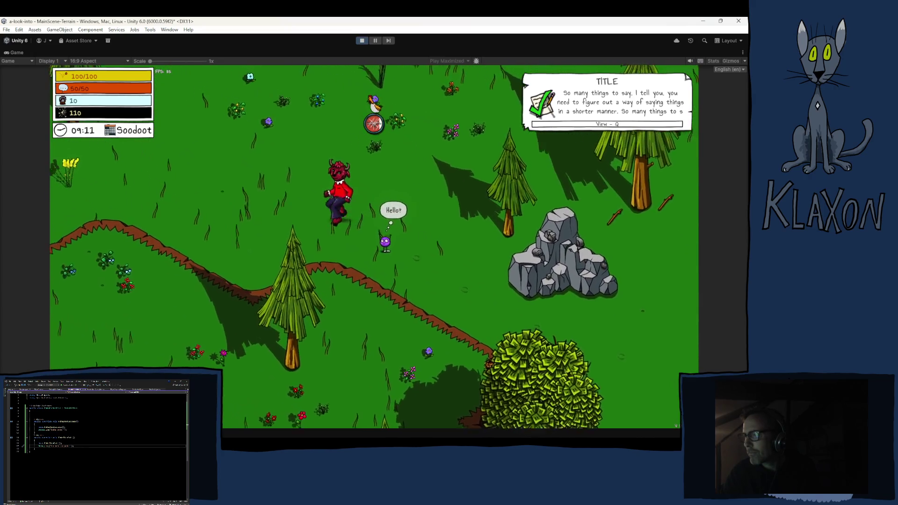
key(w+a)
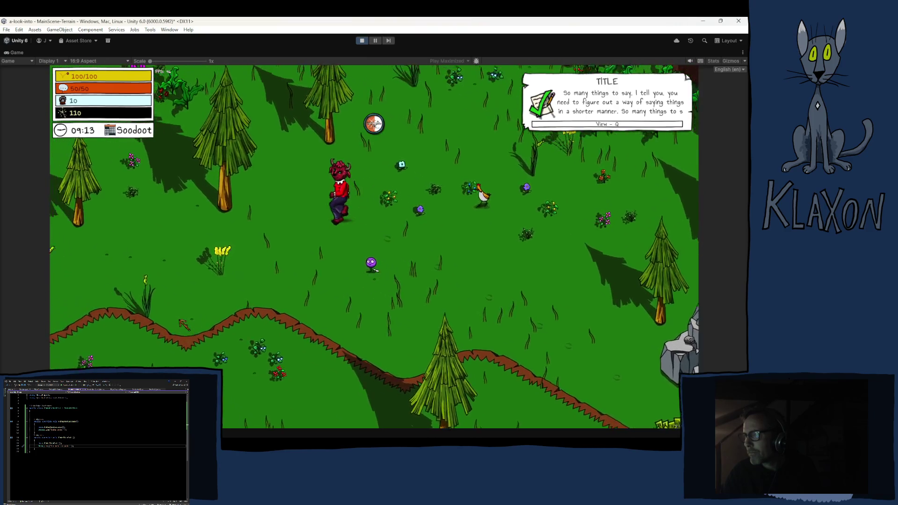
key(a)
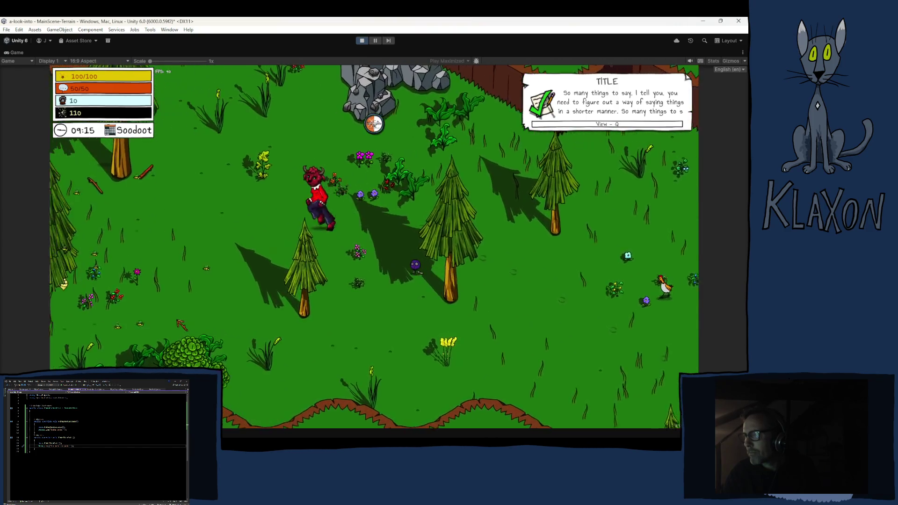
key(a+s)
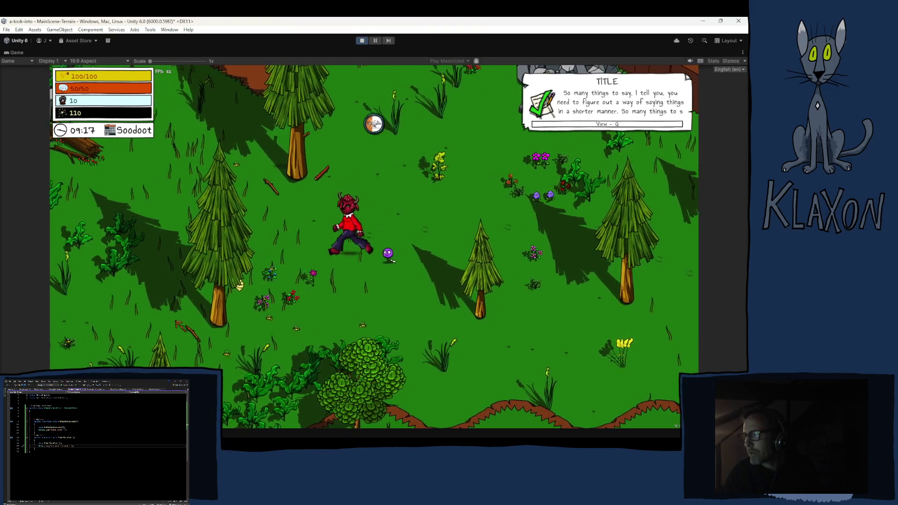
key(Tab)
key(Tab)
Show the debug toolbar and pick an item from its 'Add the thing' list.
key(grave)
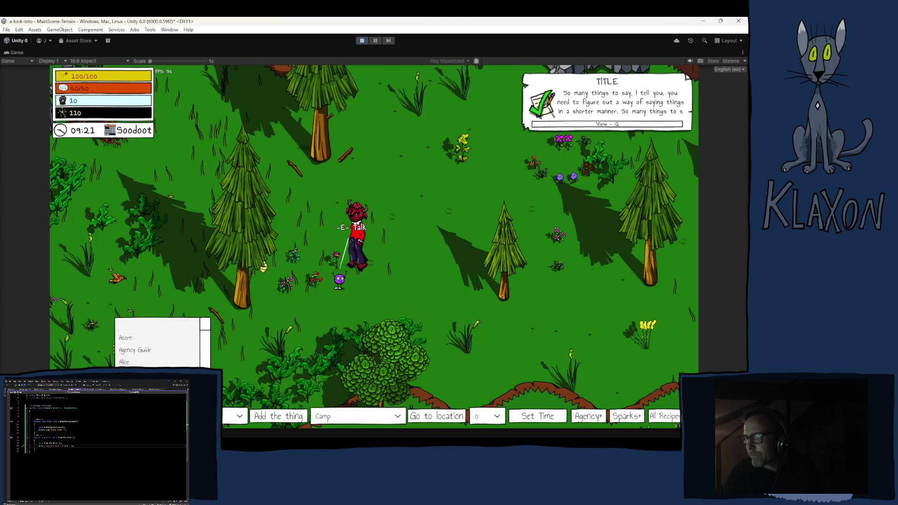
scroll(159, 342, up, 5)
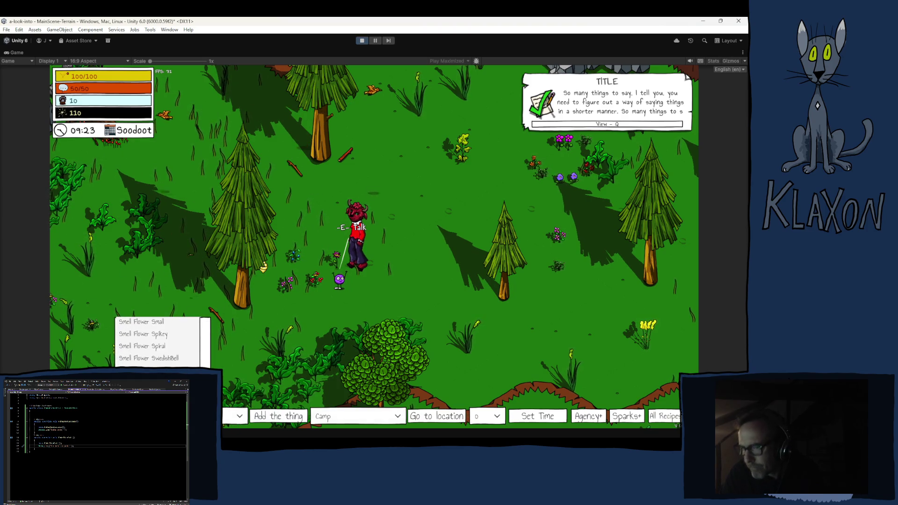
scroll(159, 342, up, 3)
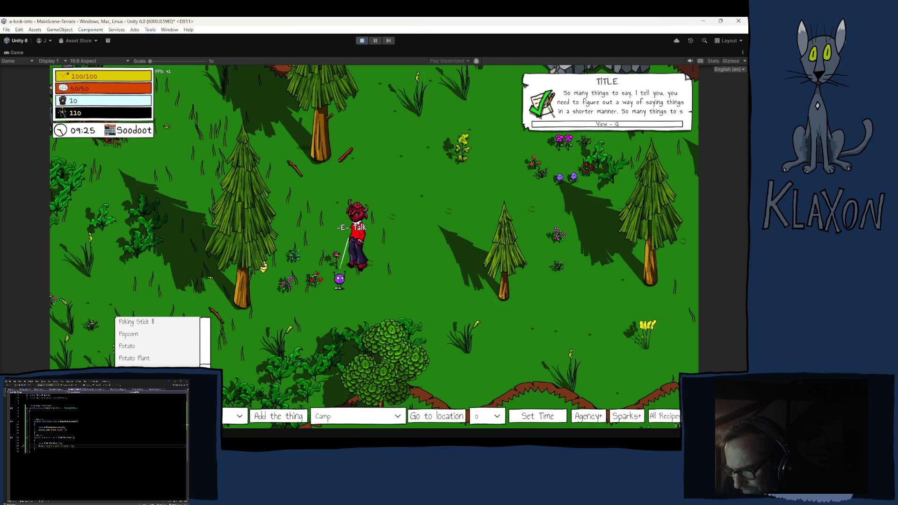
click(151, 325)
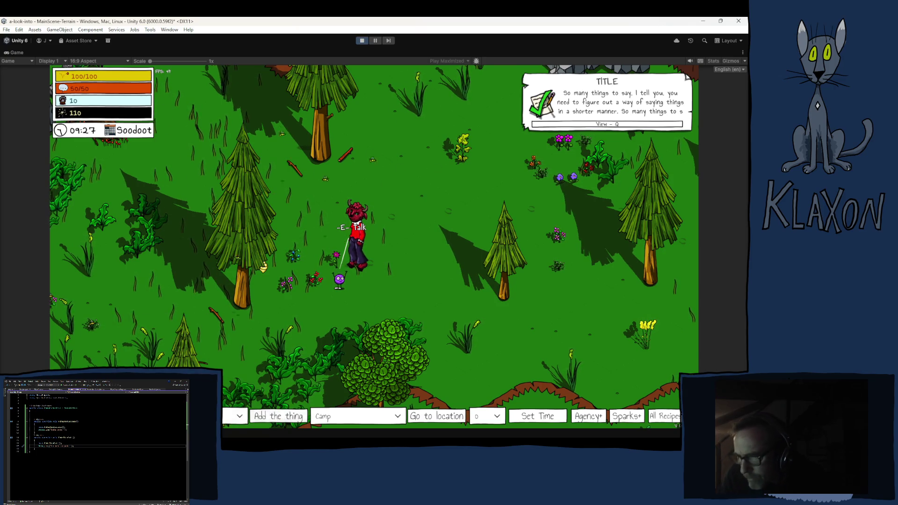
Hide the debug toolbar and walk the character down-left.
key(grave)
key(s)
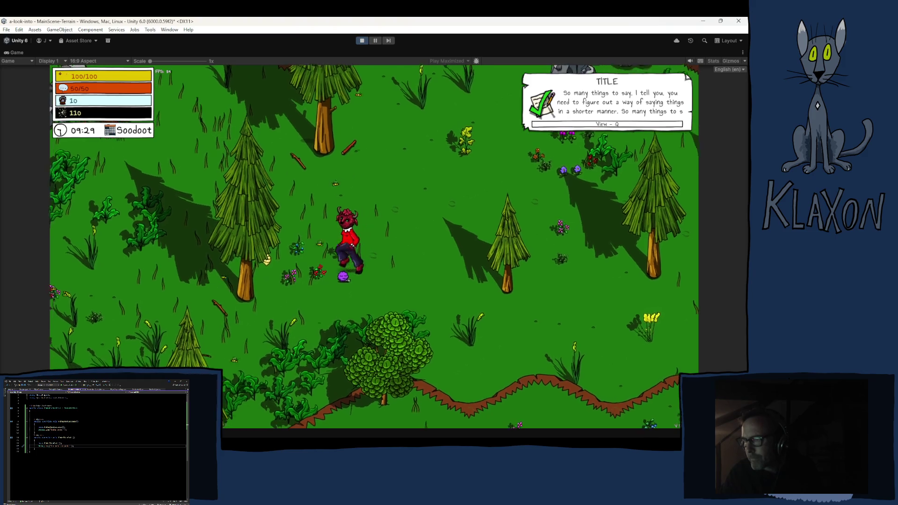
key(Tab)
key(Tab)
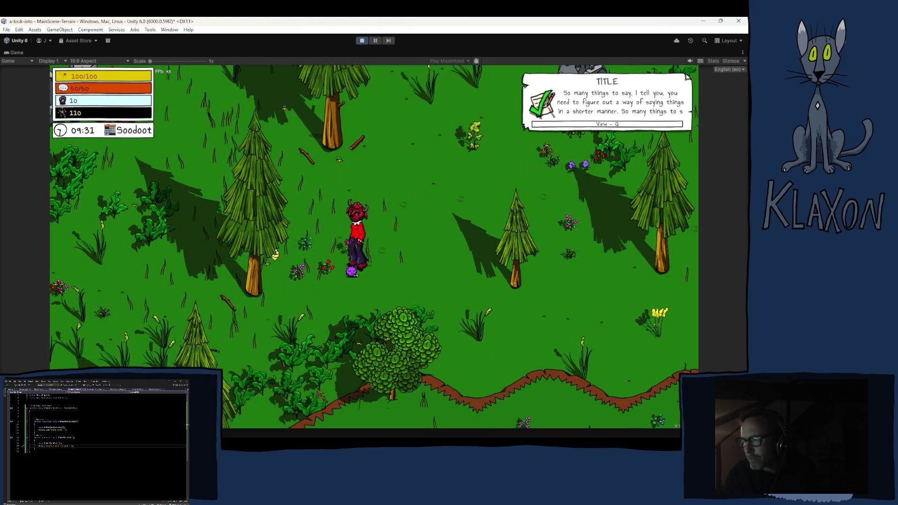
key(s)
Play two rounds of the circular minigame, then open the Console to check poke logs.
click(304, 394)
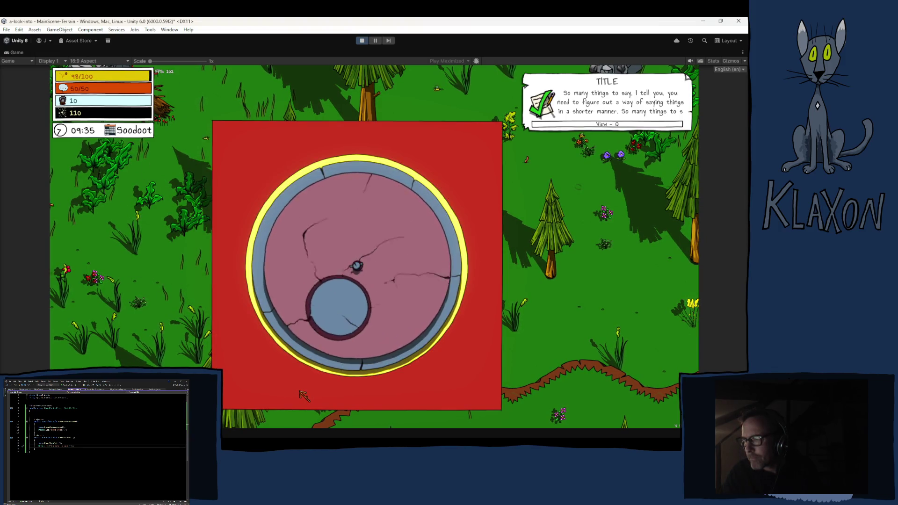
click(304, 395)
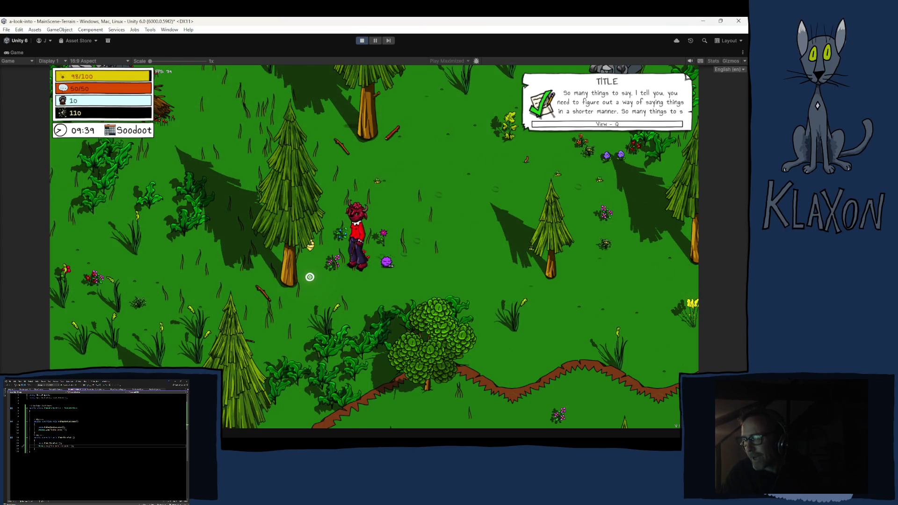
click(309, 277)
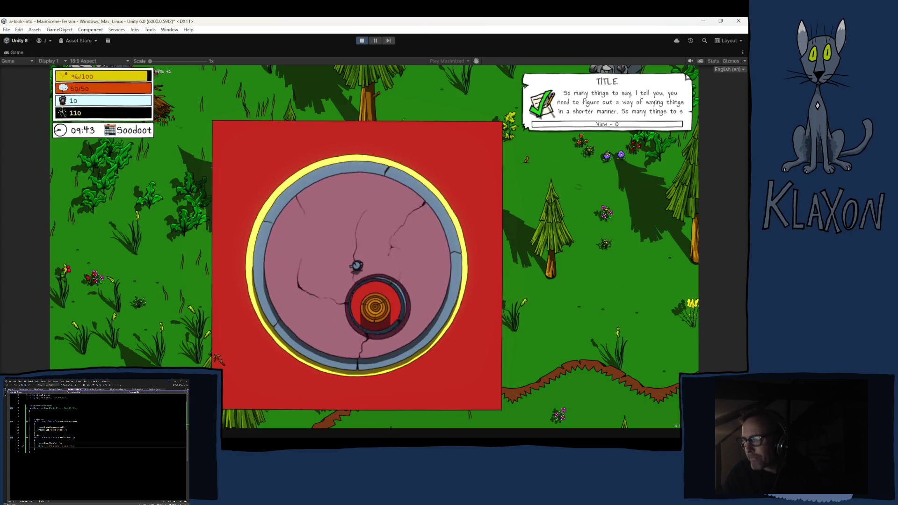
click(310, 277)
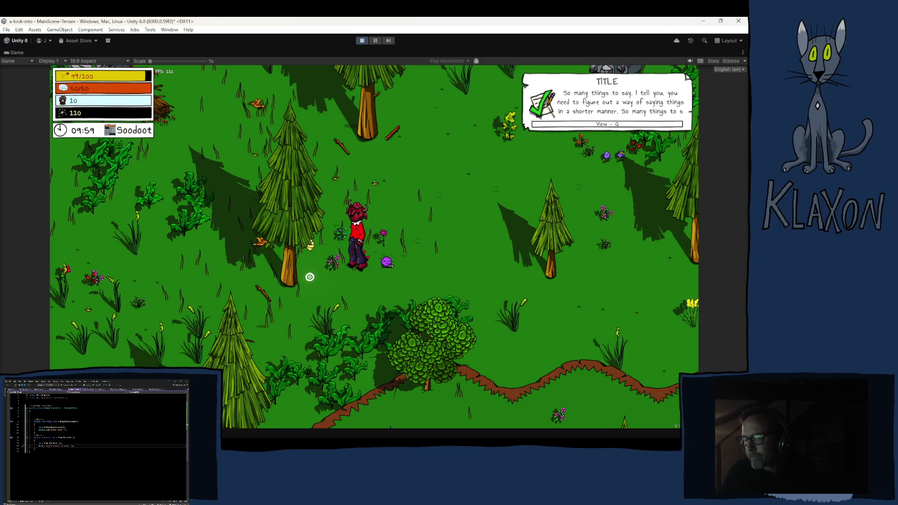
key(ctrl+shift+c)
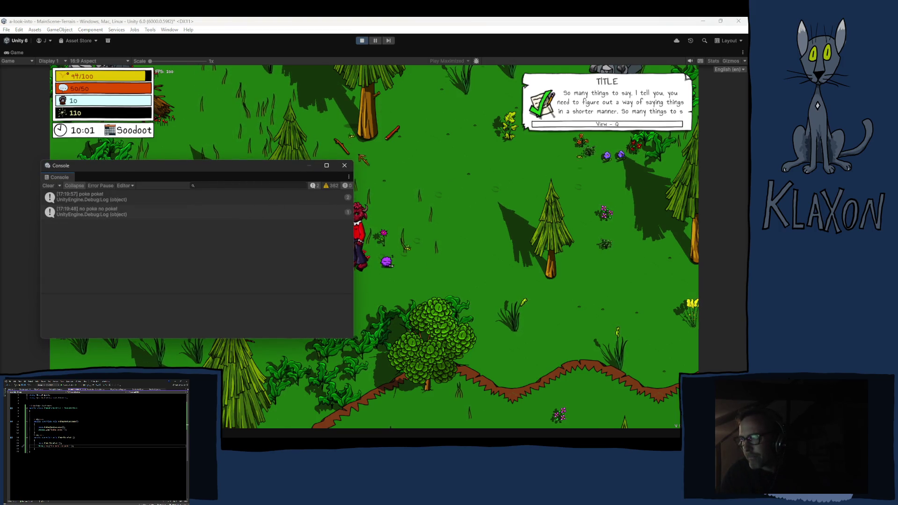
Close the Console and play three rounds of the well minigame, filling the holes.
click(345, 166)
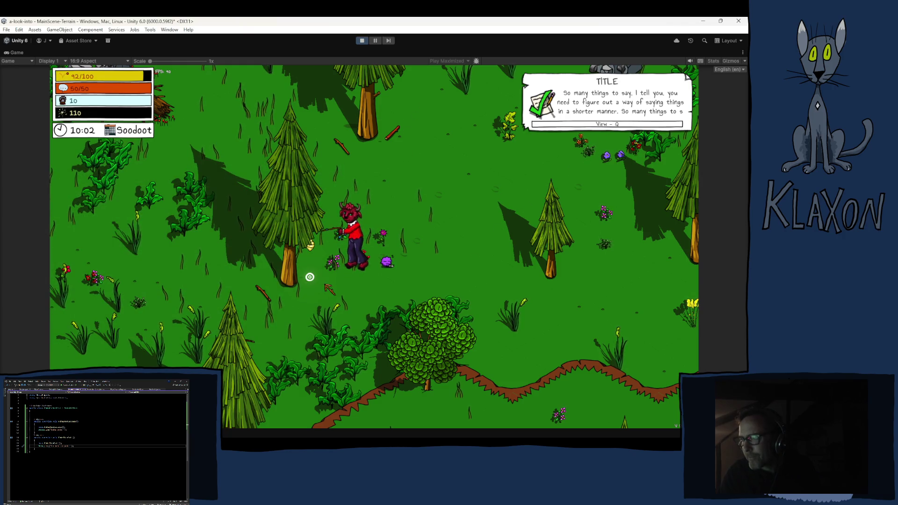
click(331, 283)
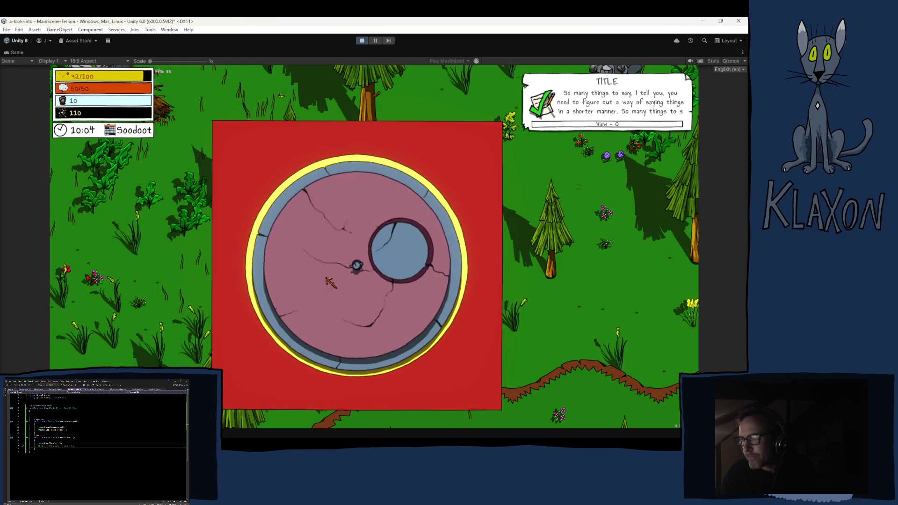
click(329, 280)
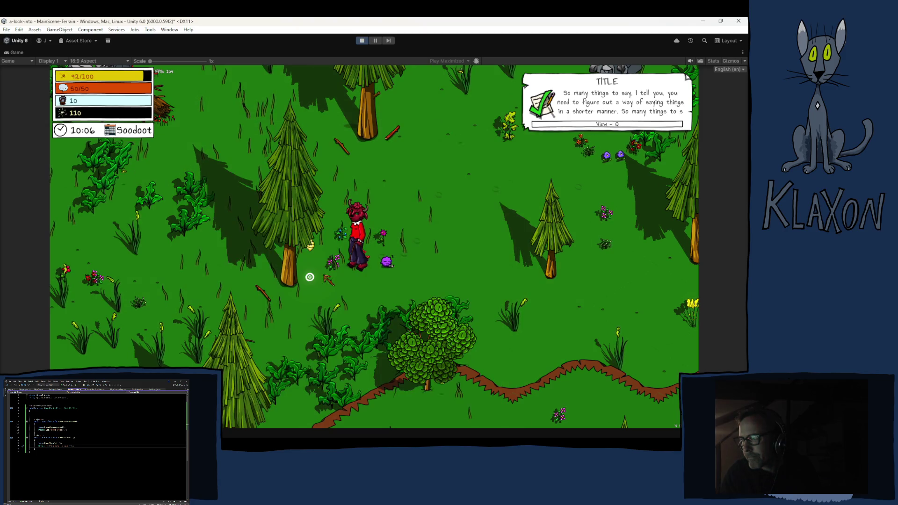
click(324, 277)
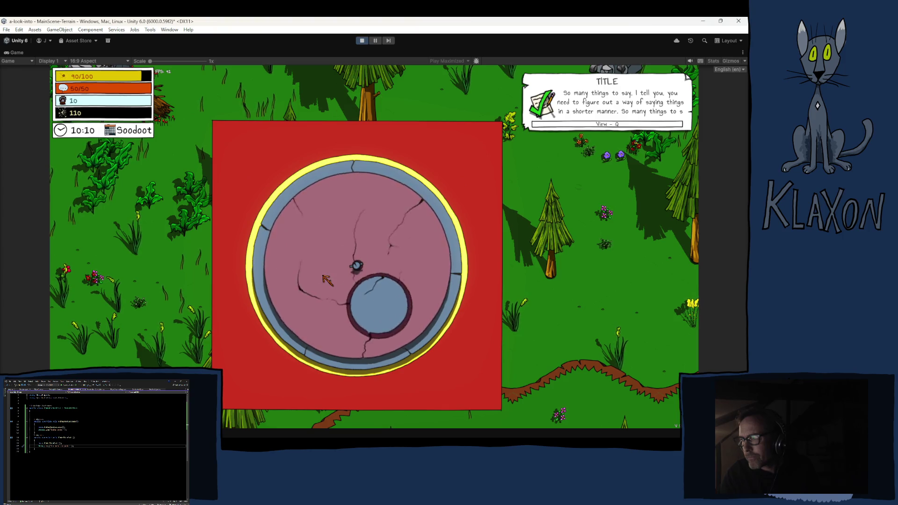
click(326, 277)
click(310, 279)
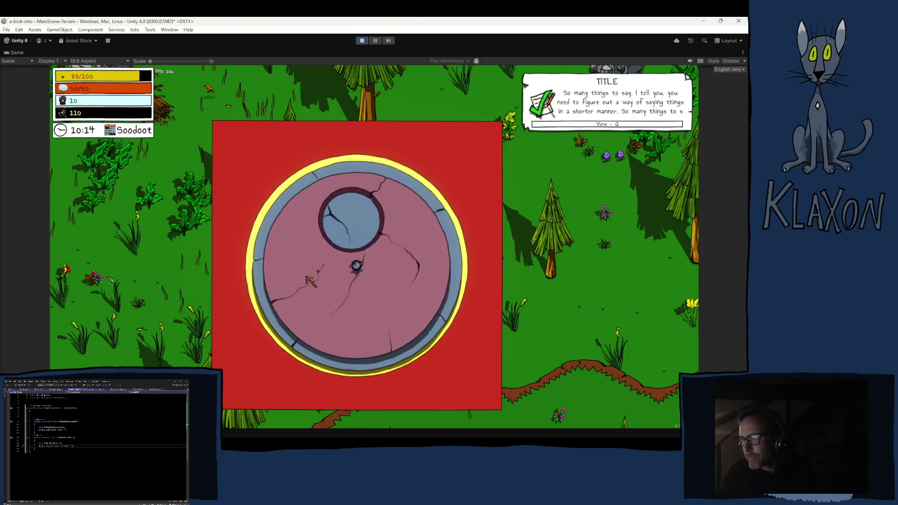
click(307, 279)
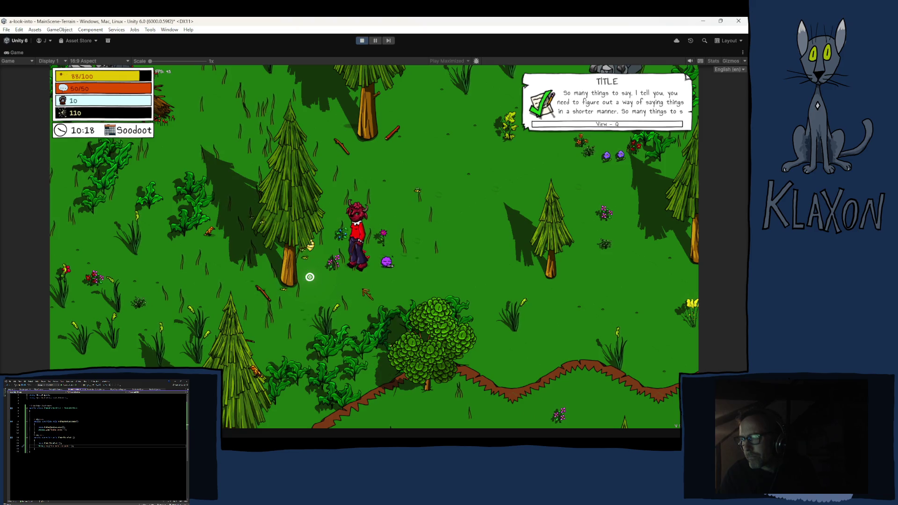
Play two more minigame rounds, then stop Play mode with Ctrl+P.
click(309, 277)
click(310, 277)
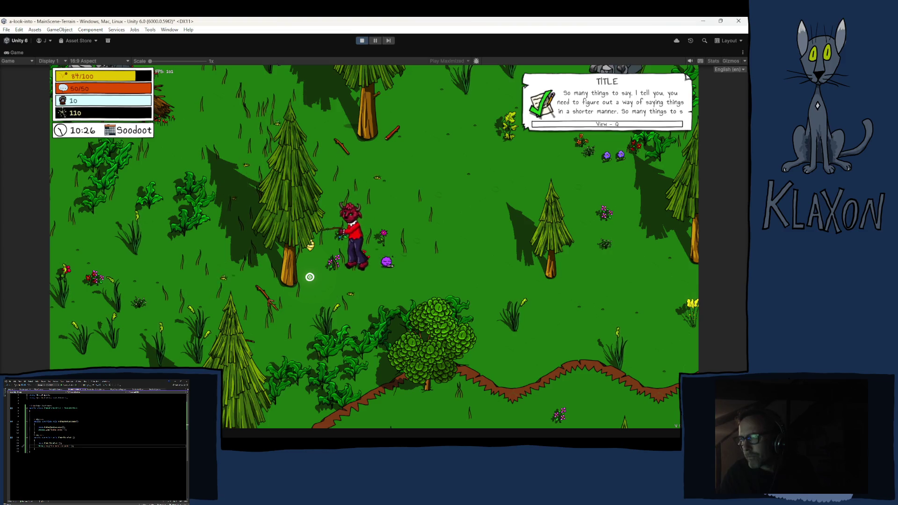
click(279, 305)
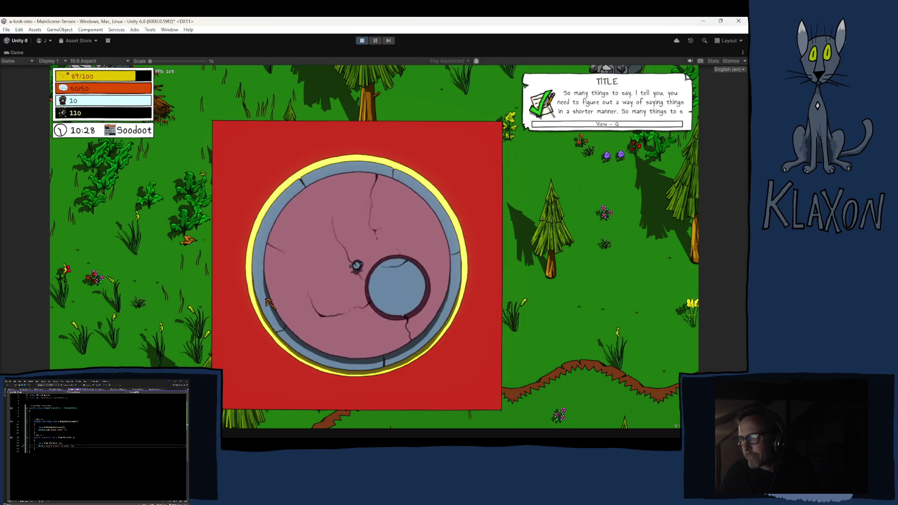
click(266, 302)
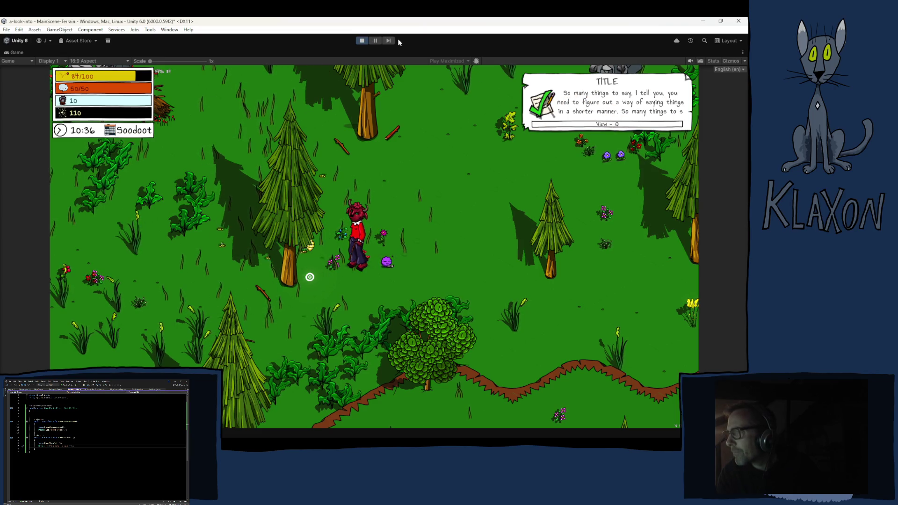
key(ctrl+p)
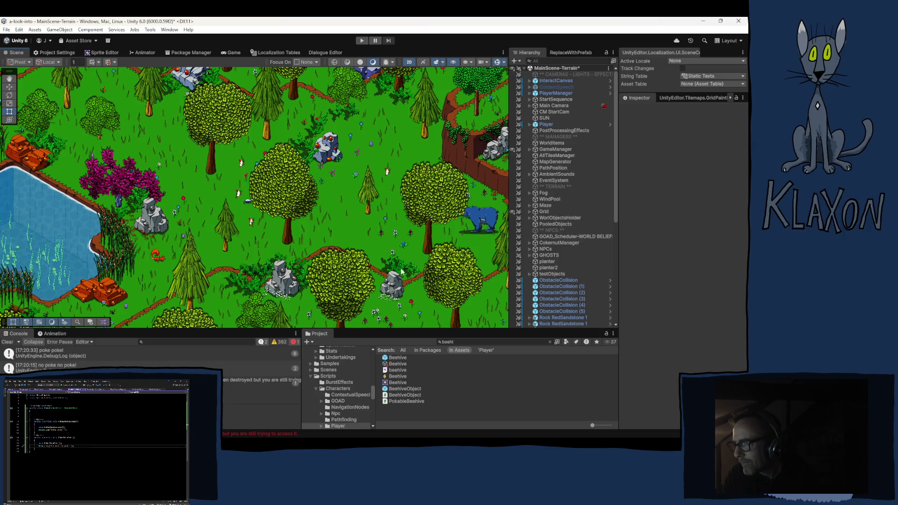
Leave the Unity scene and bring PokableBeehive.cs up in Visual Studio.
scroll(397, 271, down, 2)
scroll(269, 250, up, 2)
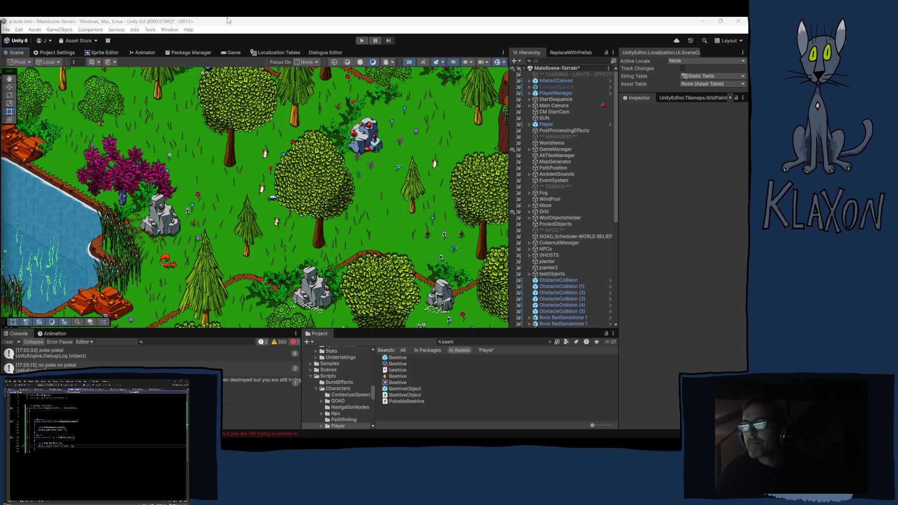
click(196, 119)
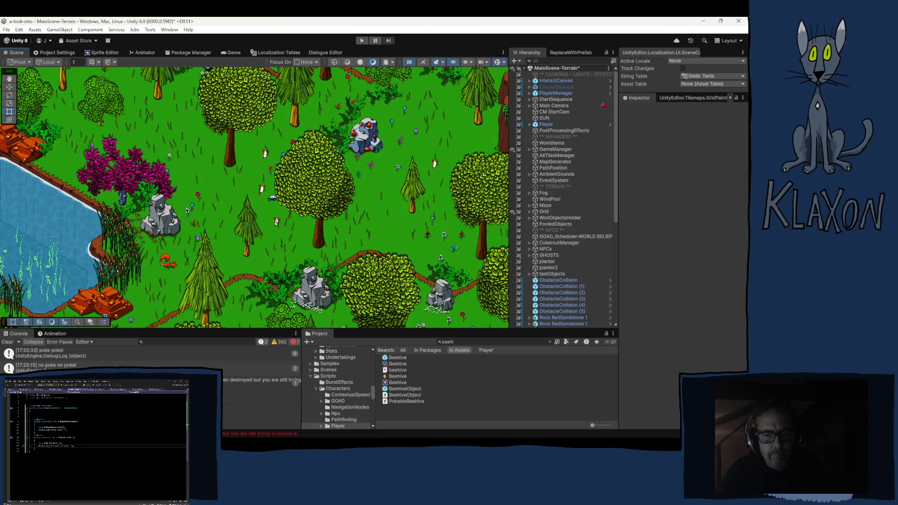
key(alt+Tab)
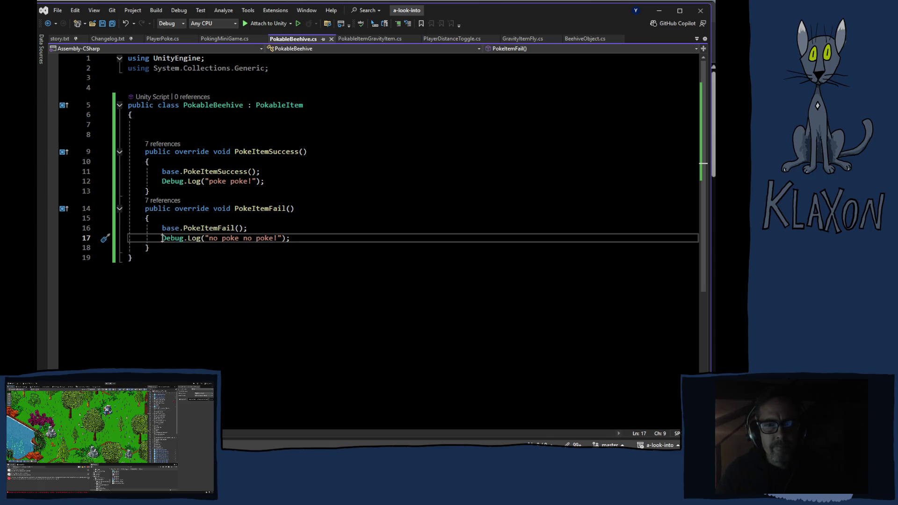
Delete the 'no poke no poke!' and 'poke poke!' debug log lines.
drag(162, 238, 295, 239)
key(BackSpace)
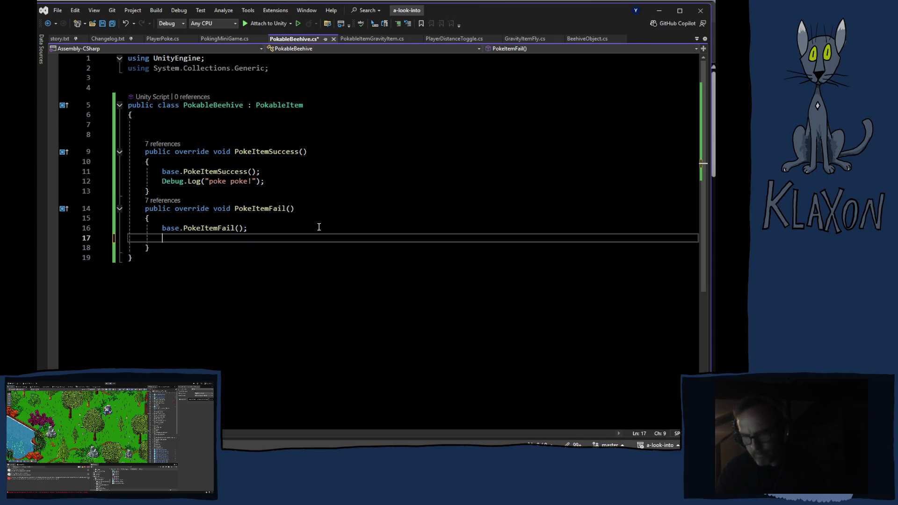
drag(162, 182, 273, 179)
key(BackSpace)
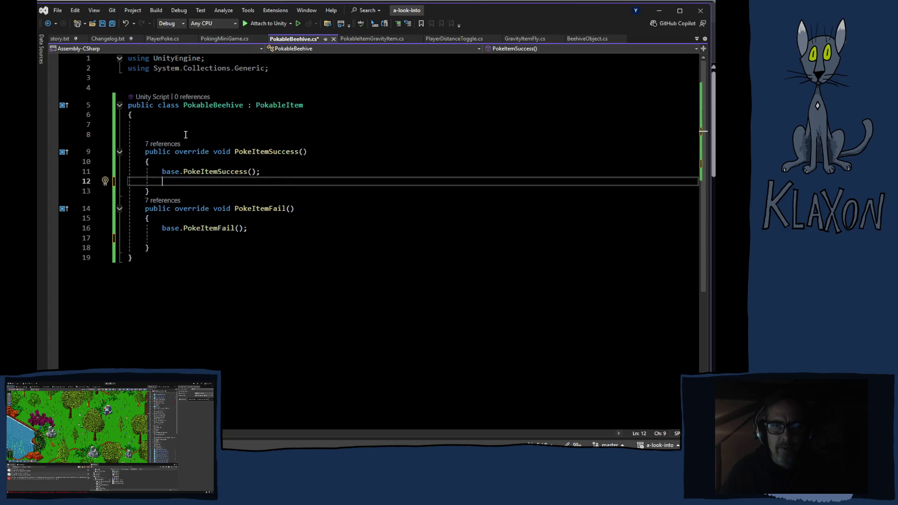
Declare a public QI_ItemData field named spawnItem at the top of the class.
click(182, 129)
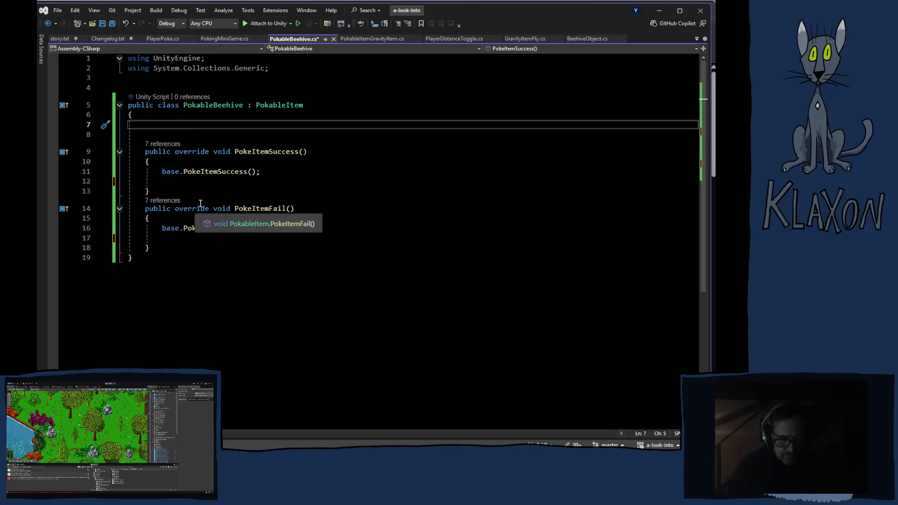
text(public )
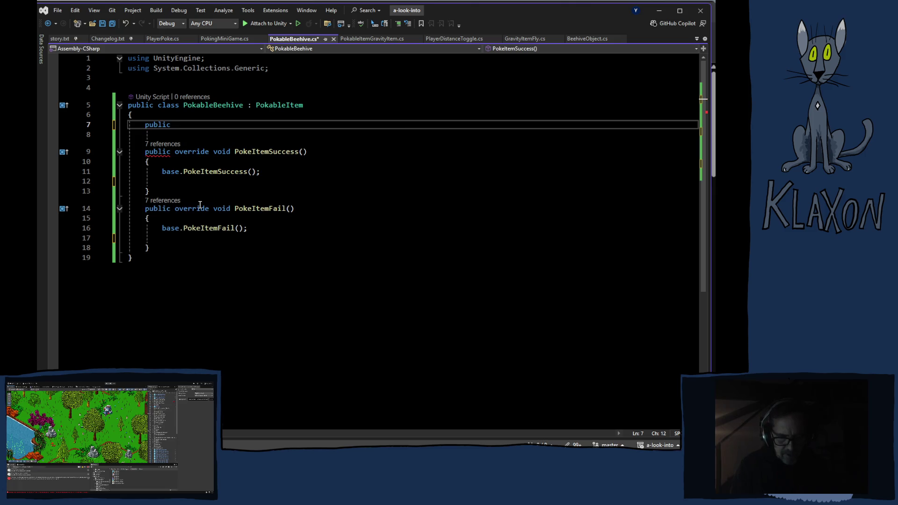
text(ite)
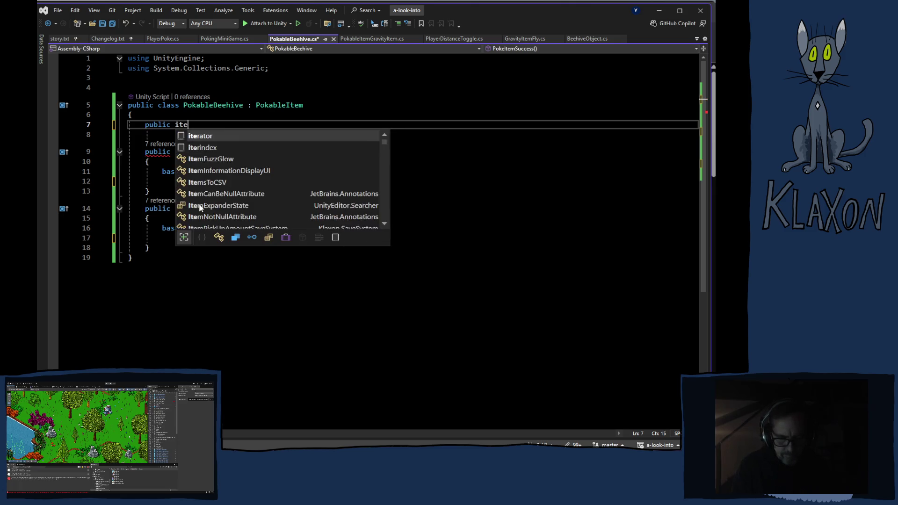
text(m)
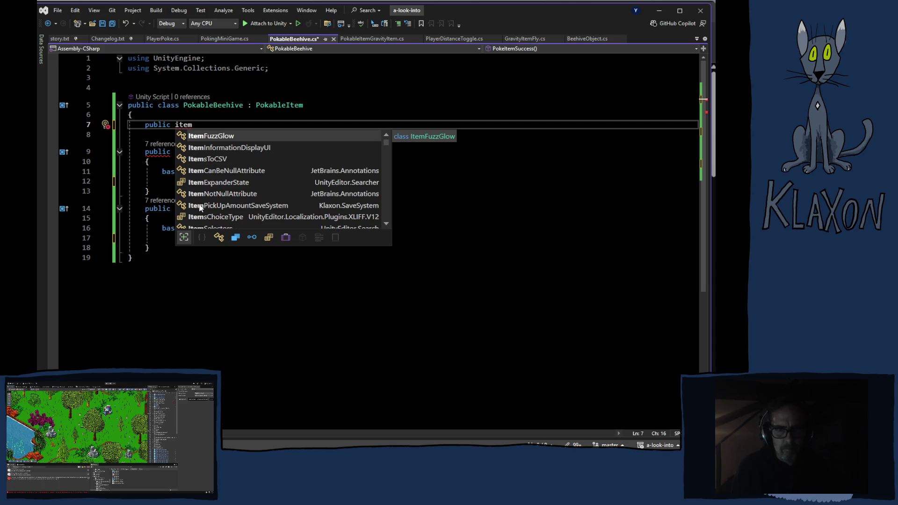
key(BackSpace)
key(BackSpace)
key(BackSpace)
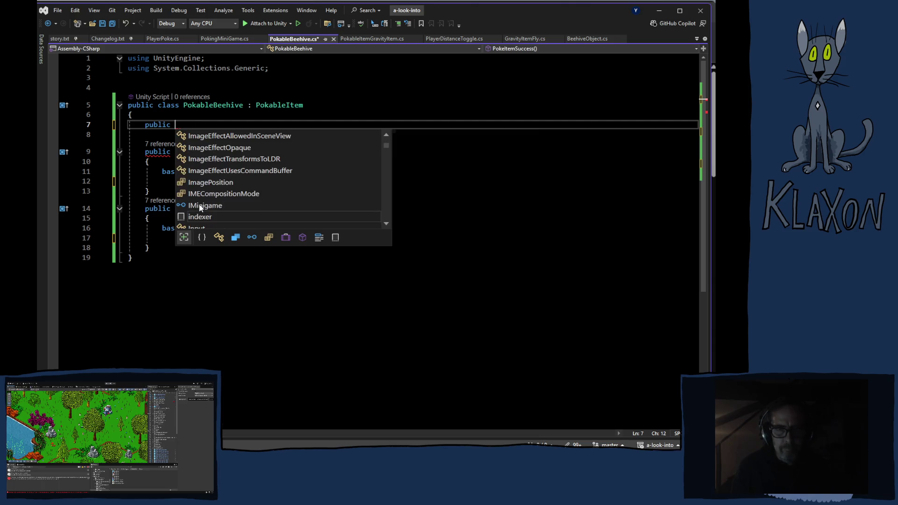
text(Qii)
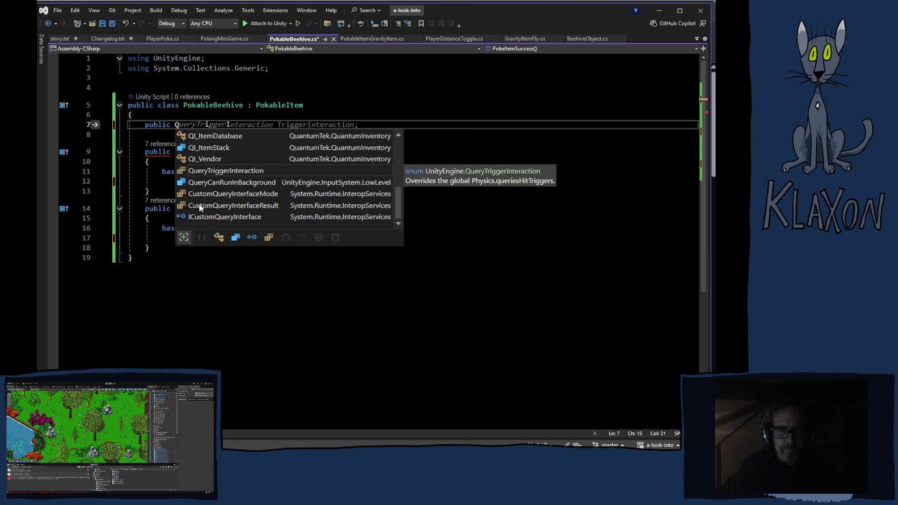
text(te)
text(m)
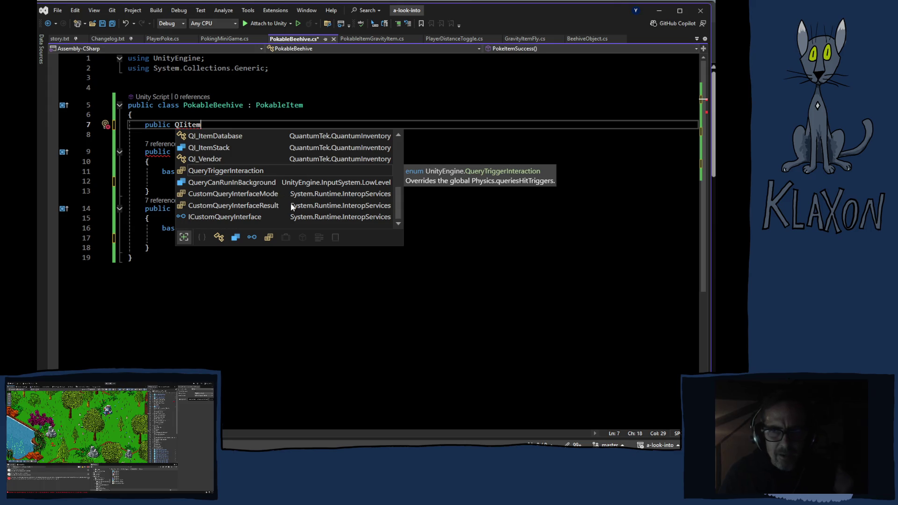
scroll(280, 192, up, 2)
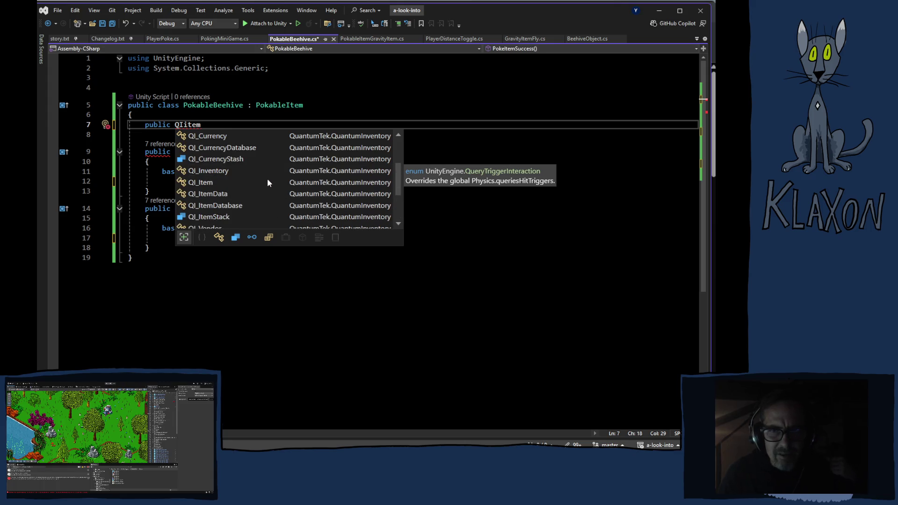
double_click(209, 193)
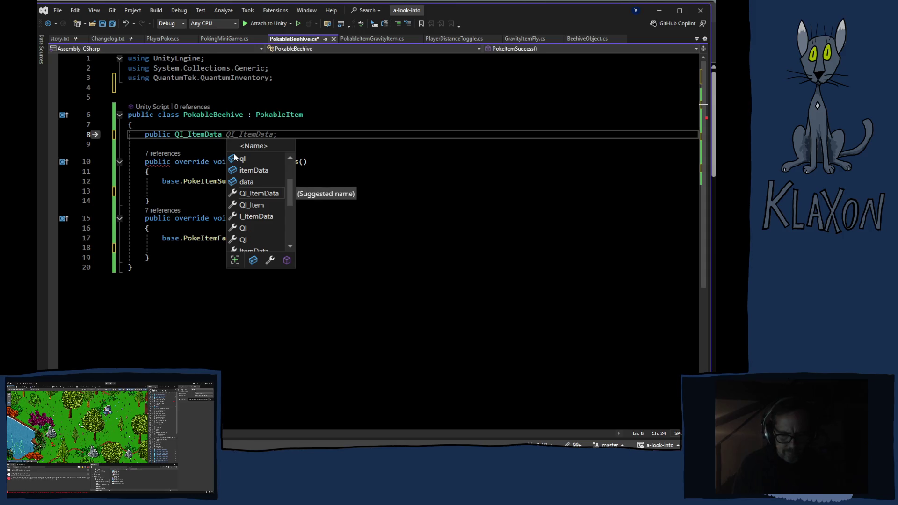
text(s)
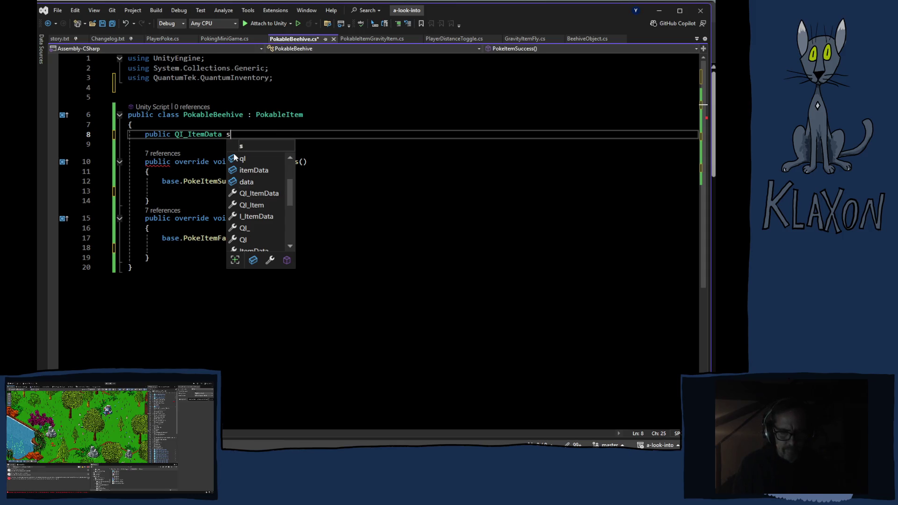
text(pawnItem)
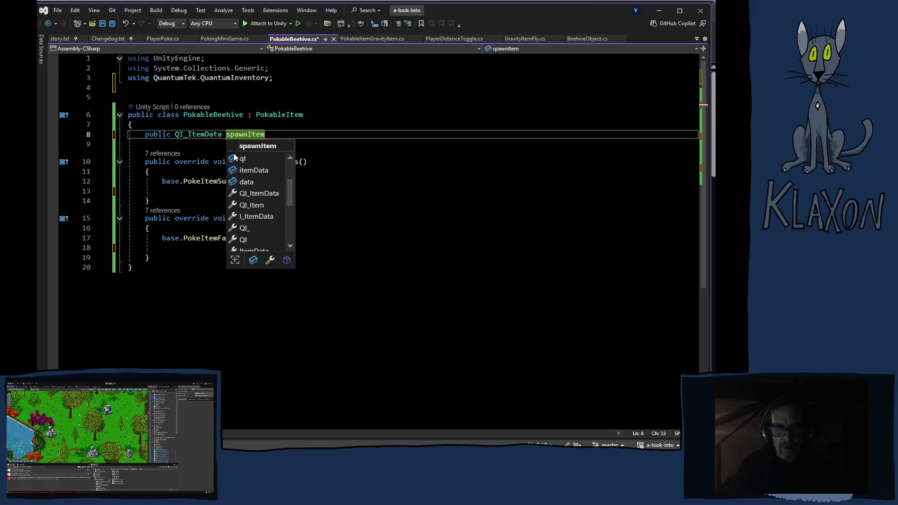
text(;)
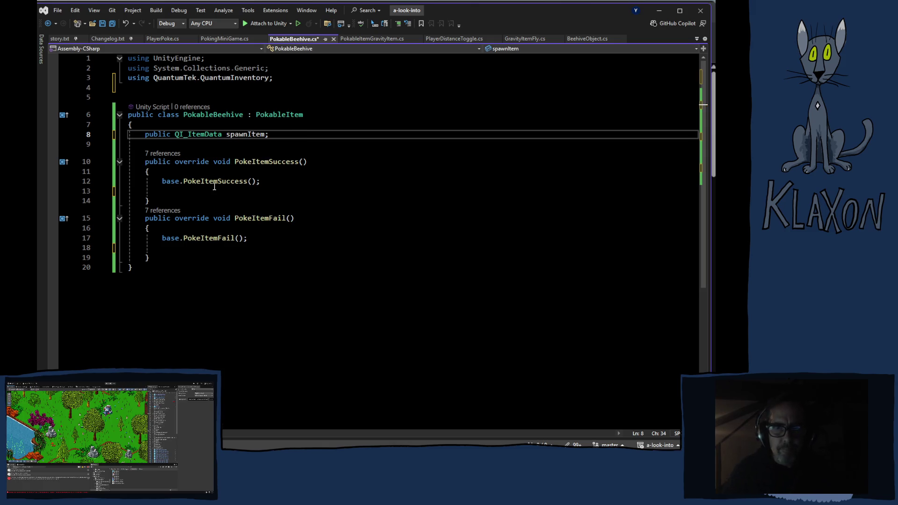
click(218, 191)
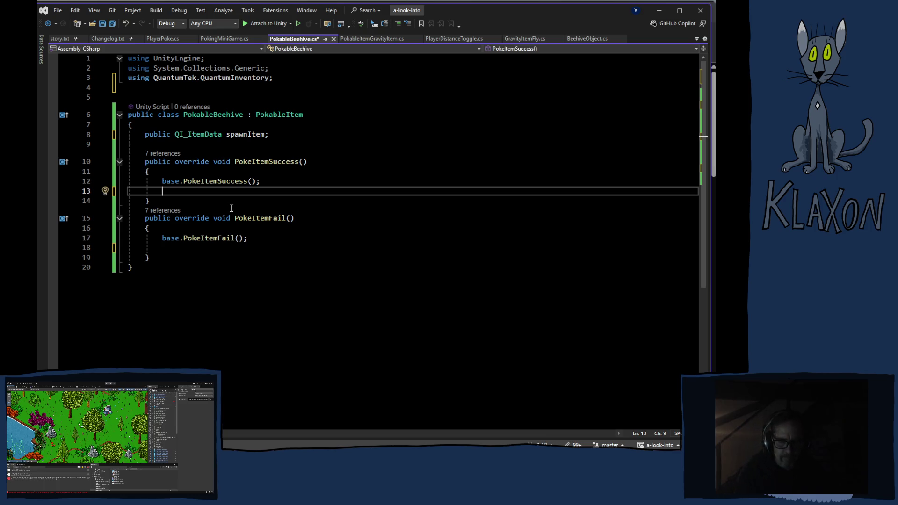
In PokeItemSuccess, start an Instantiate call with spawnItem as its first argument.
text(insta)
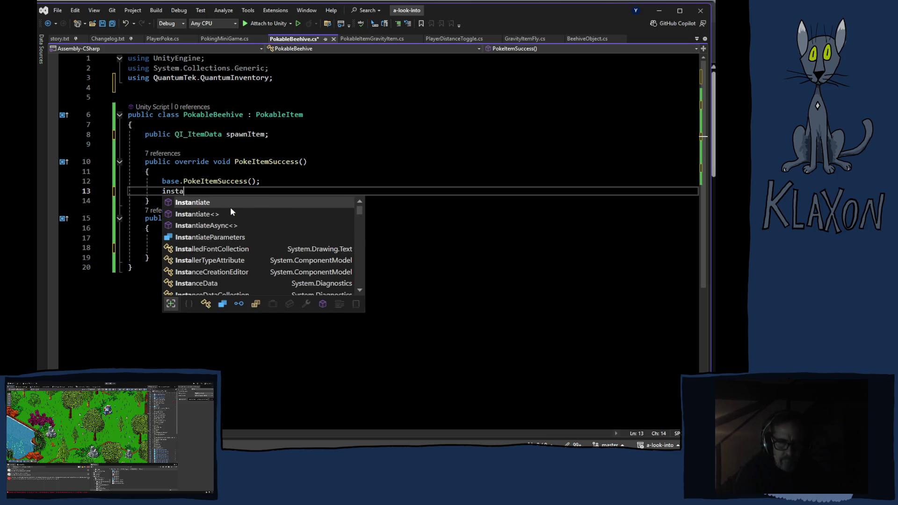
key(Tab)
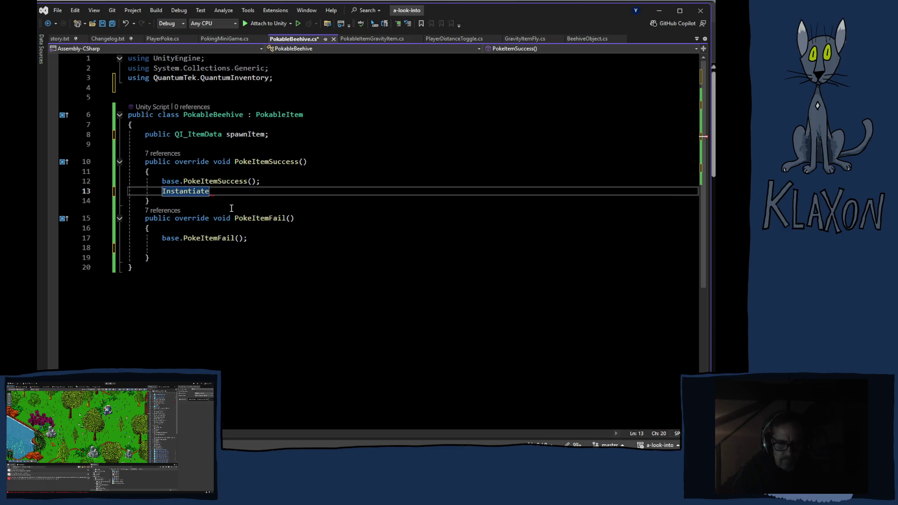
text(()
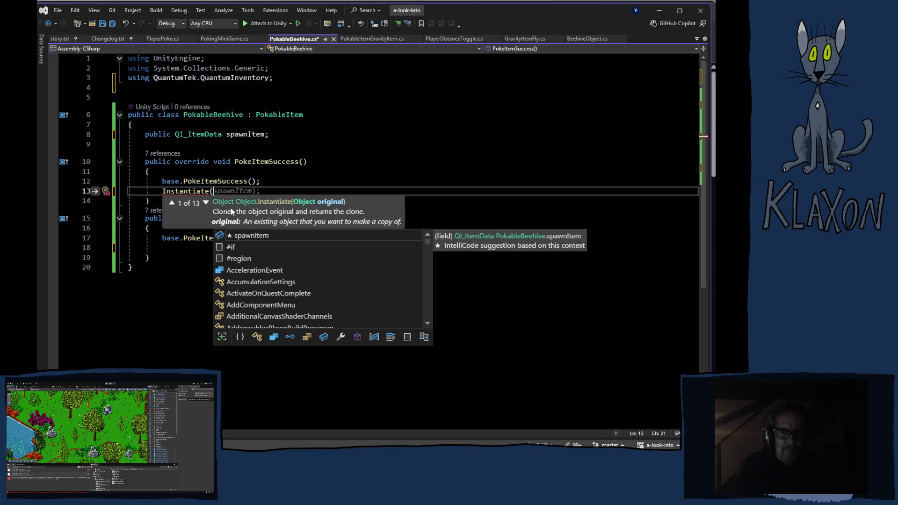
key(Tab)
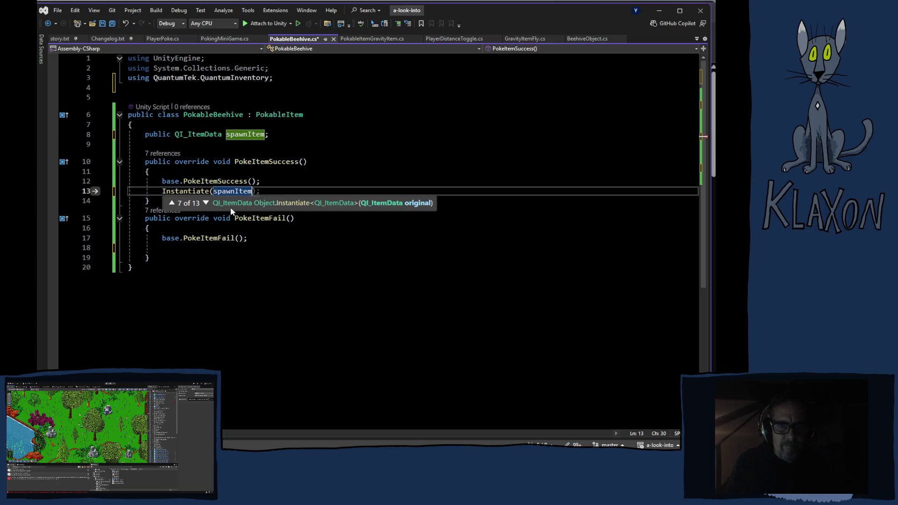
text(,)
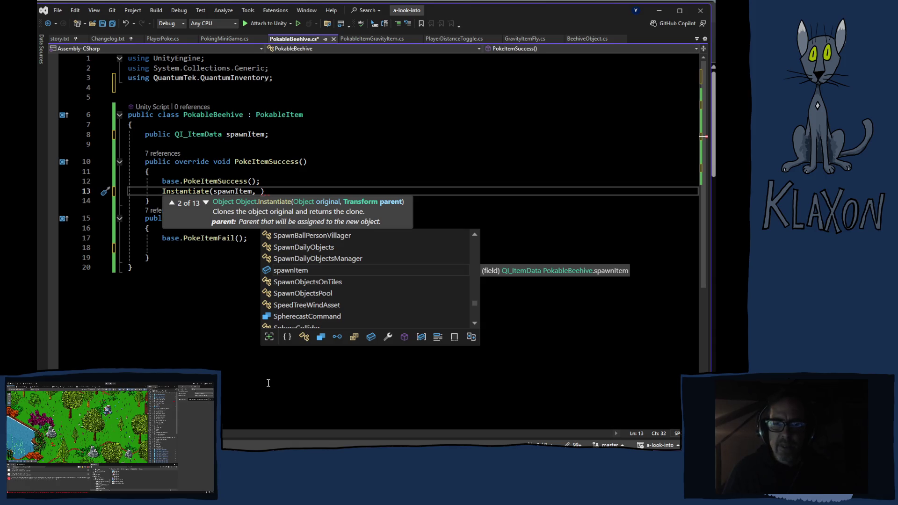
key(ctrl+z)
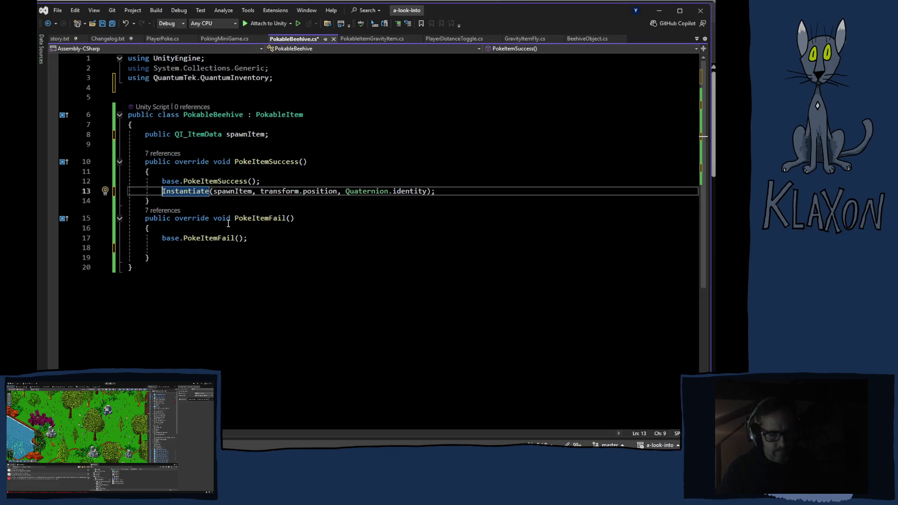
Save PokableBeehive.cs and return to the Unity editor.
key(ctrl+s)
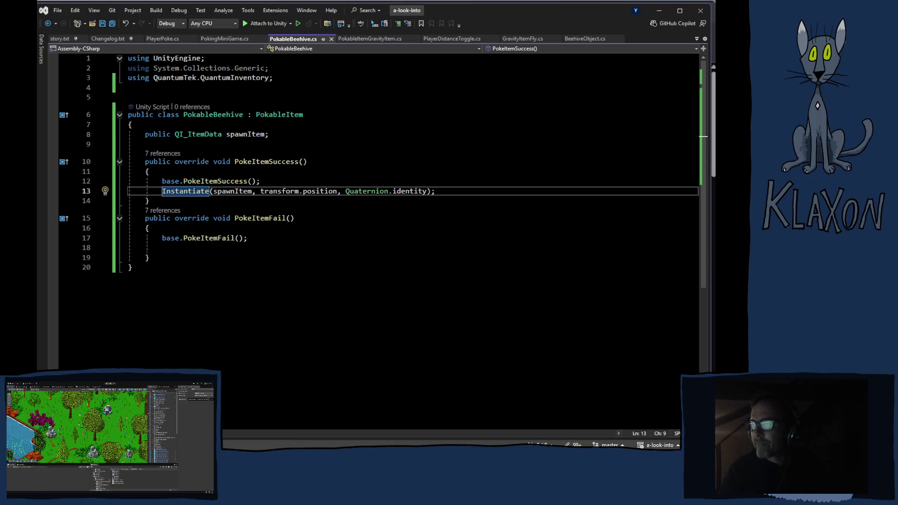
click(238, 25)
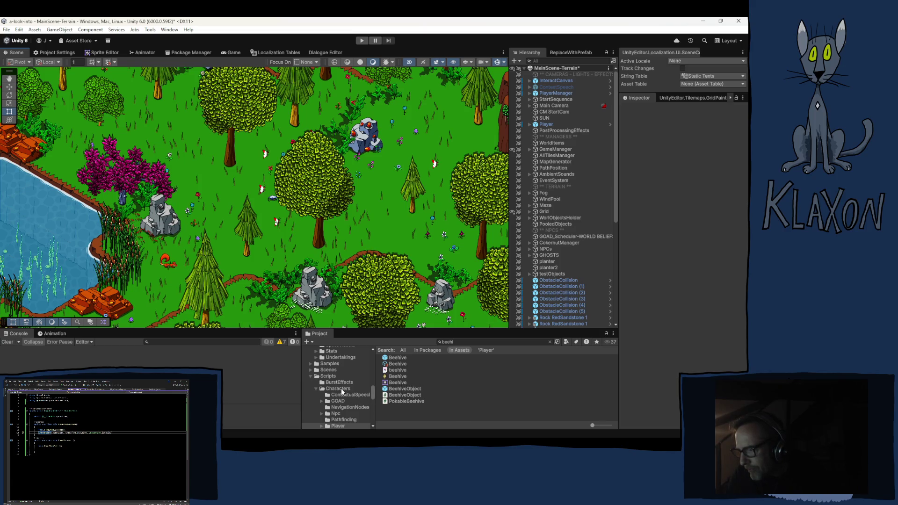
Browse to the Prefabs > Items folder and select the Fiber prefab as a template.
scroll(344, 393, up, 2)
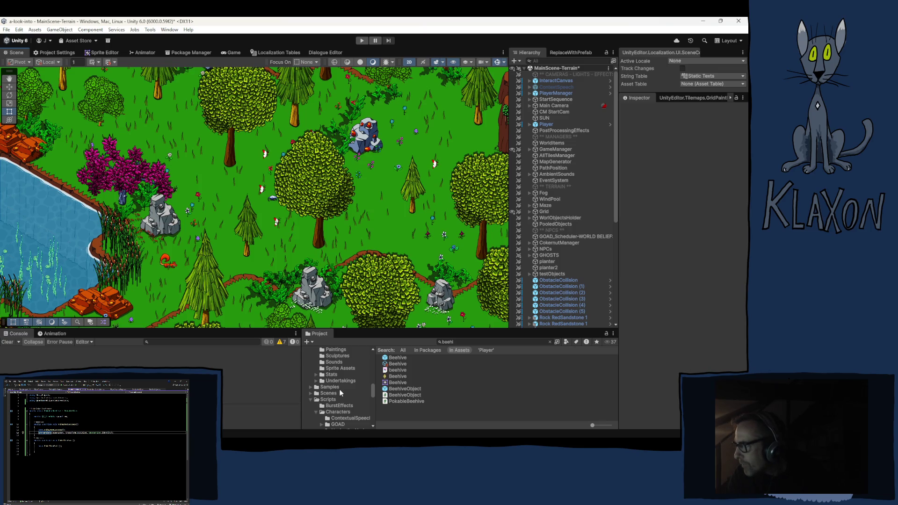
scroll(332, 397, up, 4)
scroll(334, 398, up, 5)
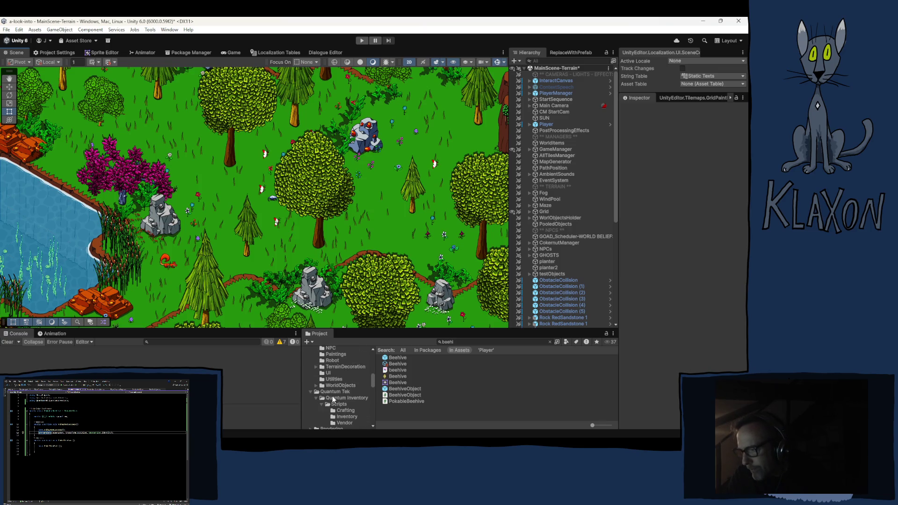
scroll(360, 396, up, 6)
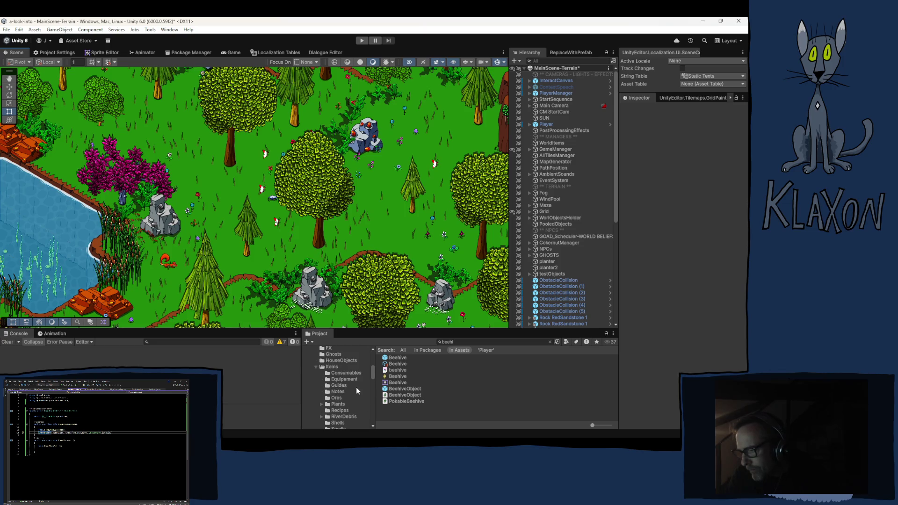
click(333, 367)
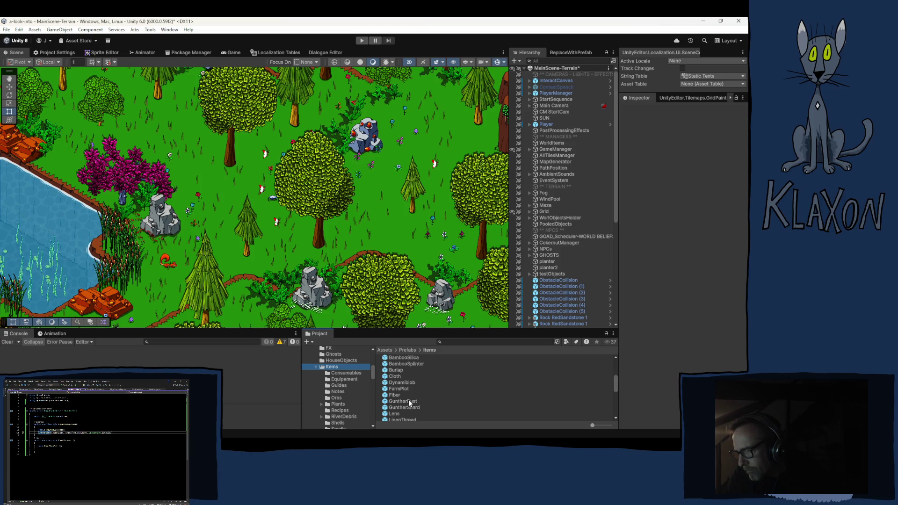
click(398, 395)
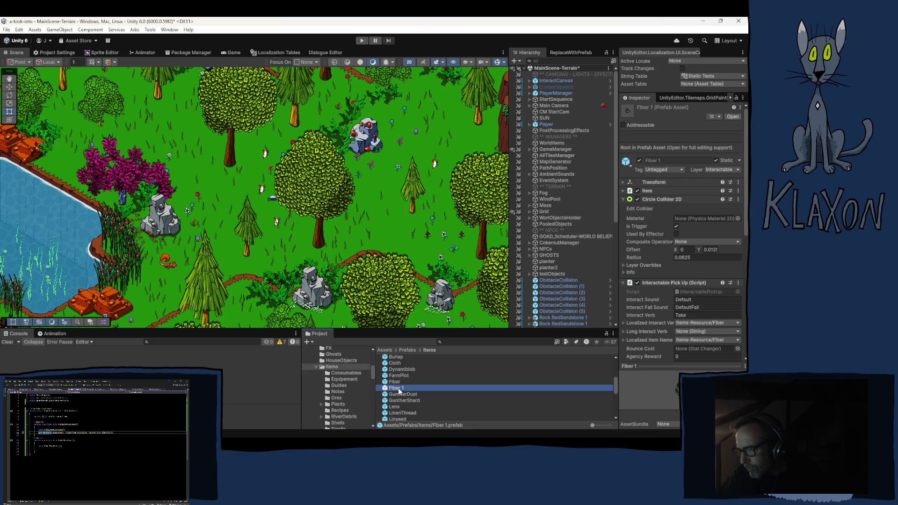
Rename the Fiber 1 prefab copy to Honeycomb.
click(398, 389)
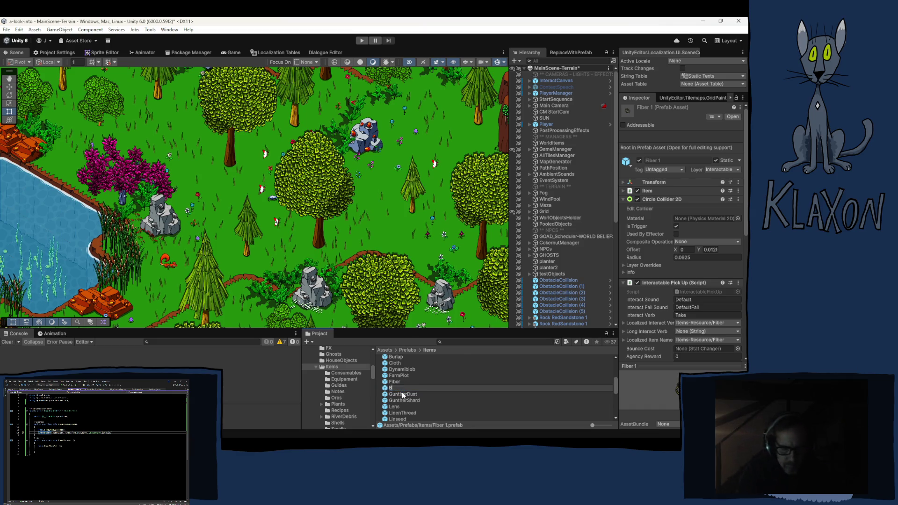
text(Bee)
key(BackSpace)
key(BackSpace)
key(BackSpace)
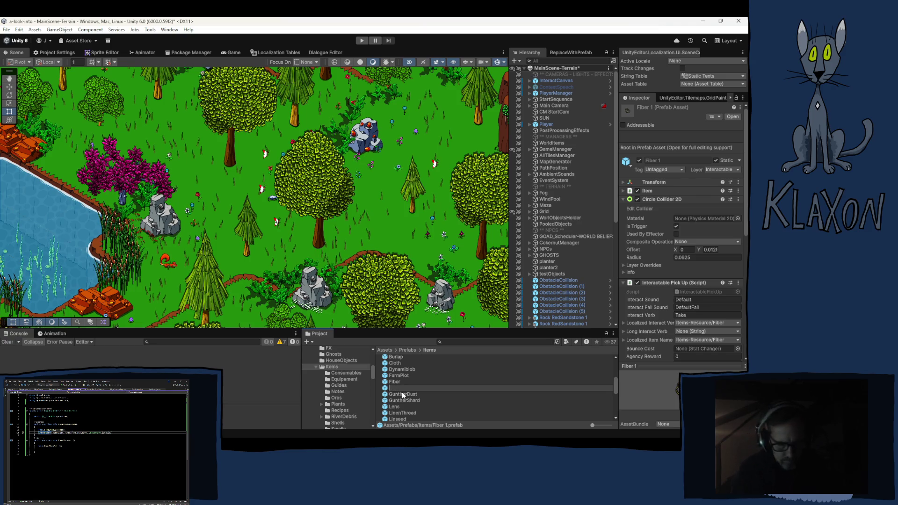
text(Hon)
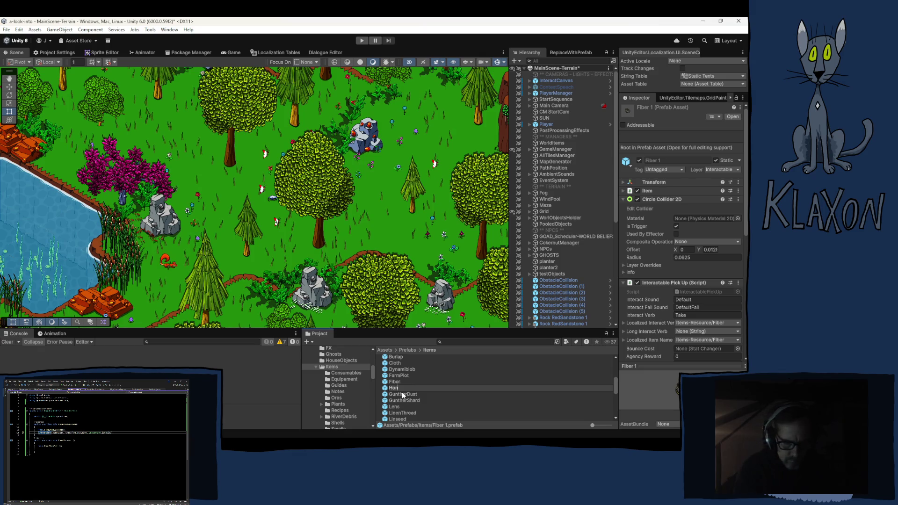
text(eycom)
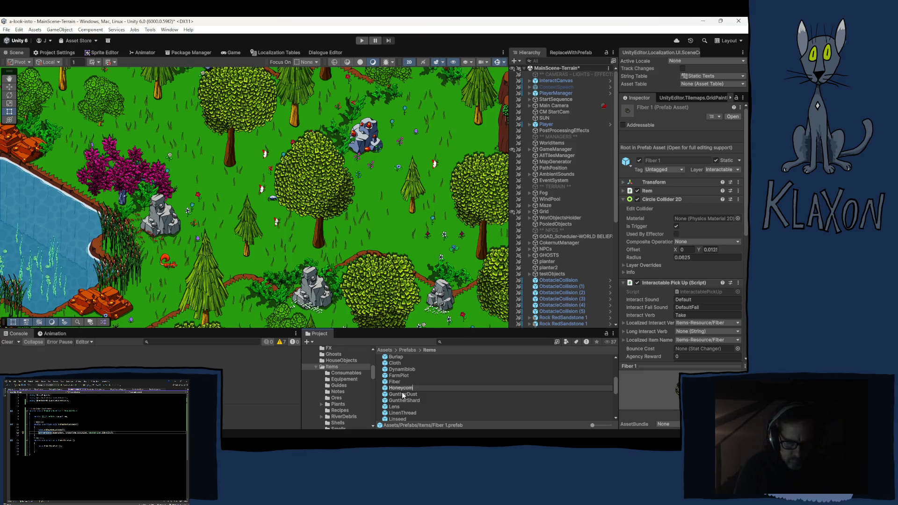
text(b)
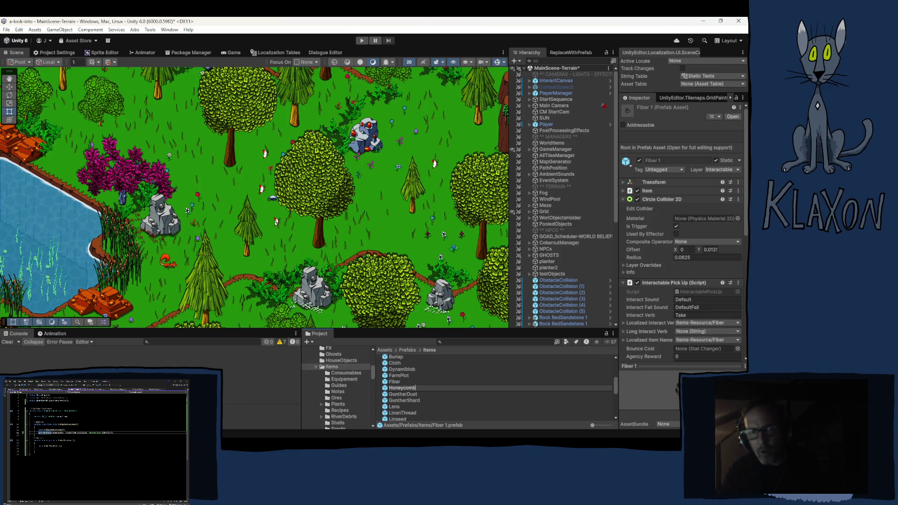
key(Return)
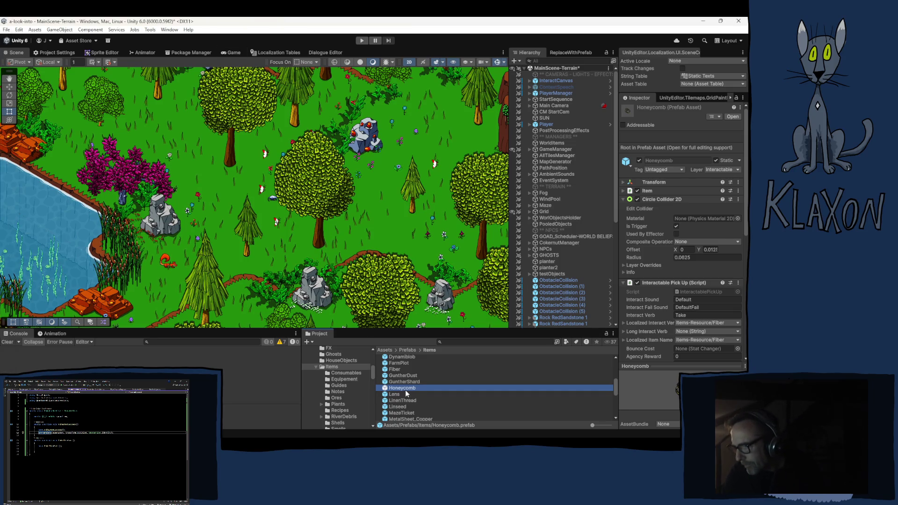
Find the prefab's Fiber item data, duplicate it, and rename the copy Honeycomb.
click(651, 189)
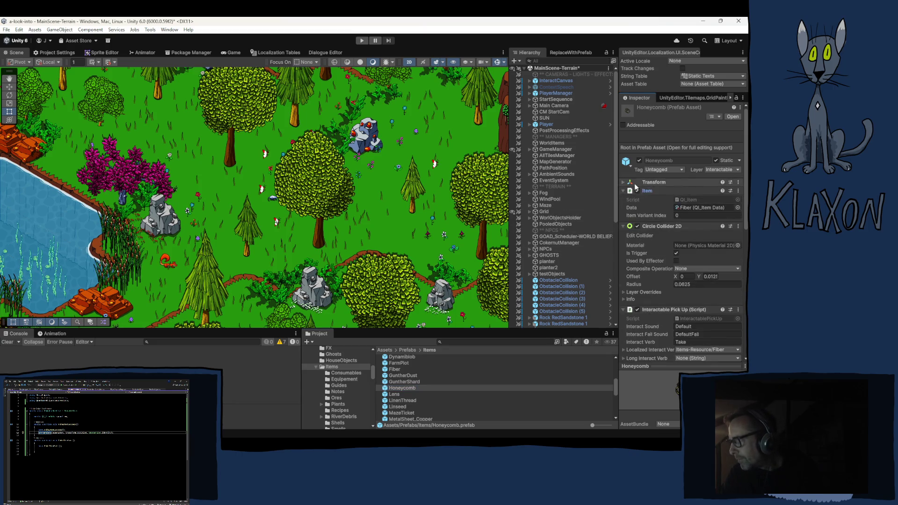
click(685, 209)
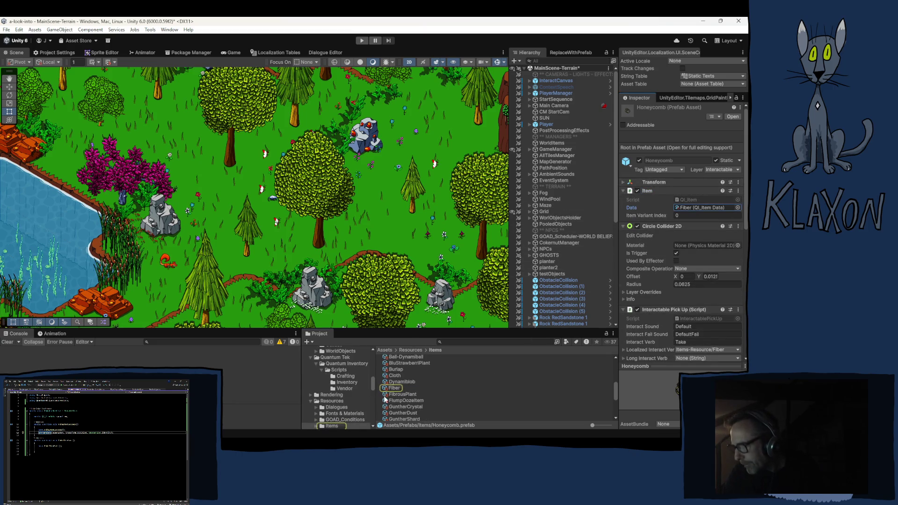
click(393, 388)
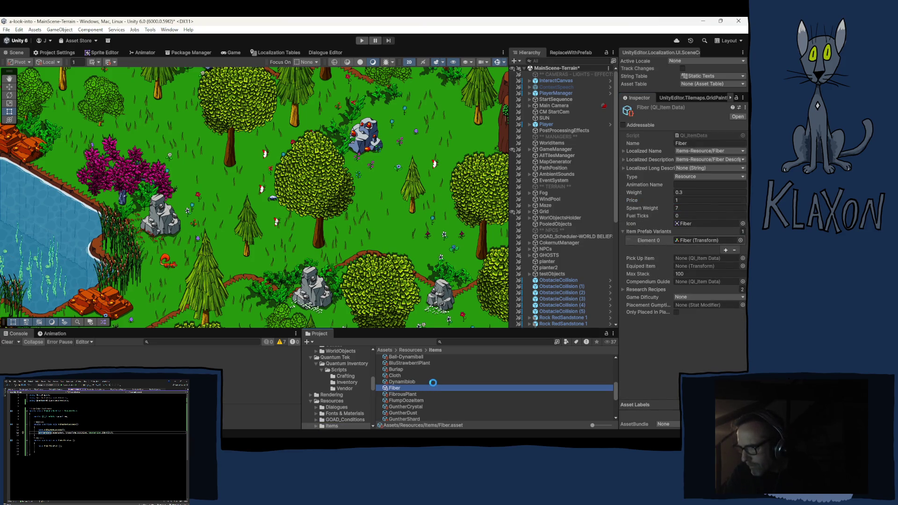
key(ctrl+d)
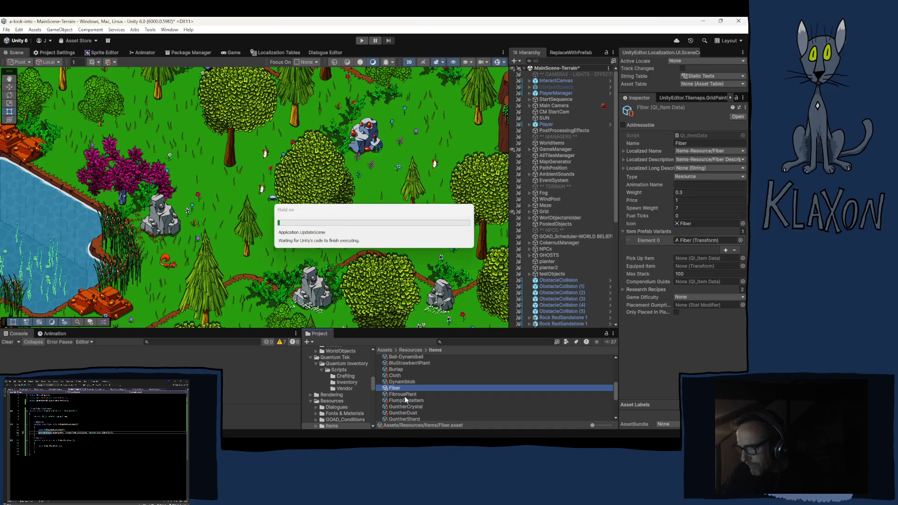
click(399, 388)
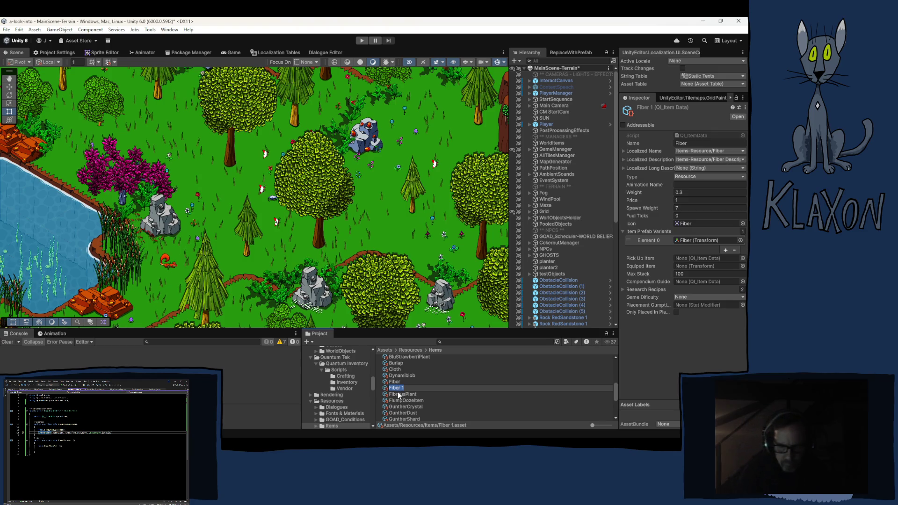
text(Honeyco)
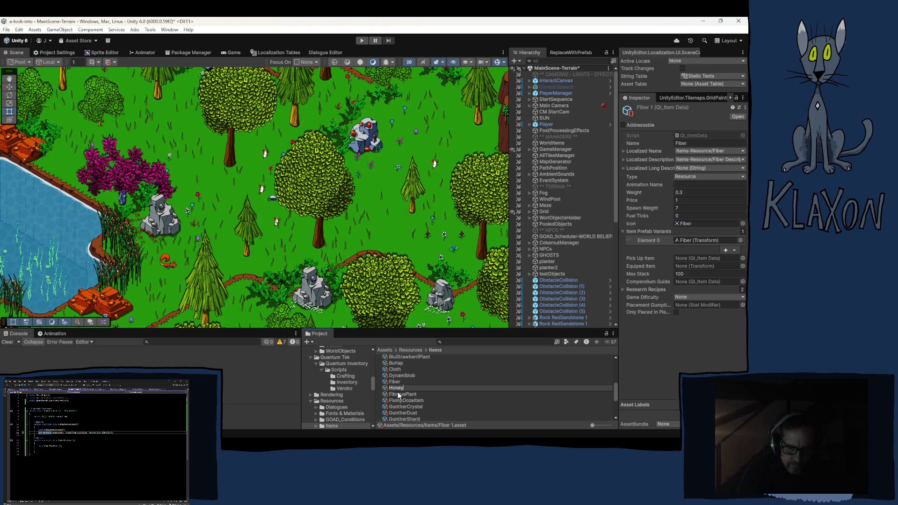
text(mb)
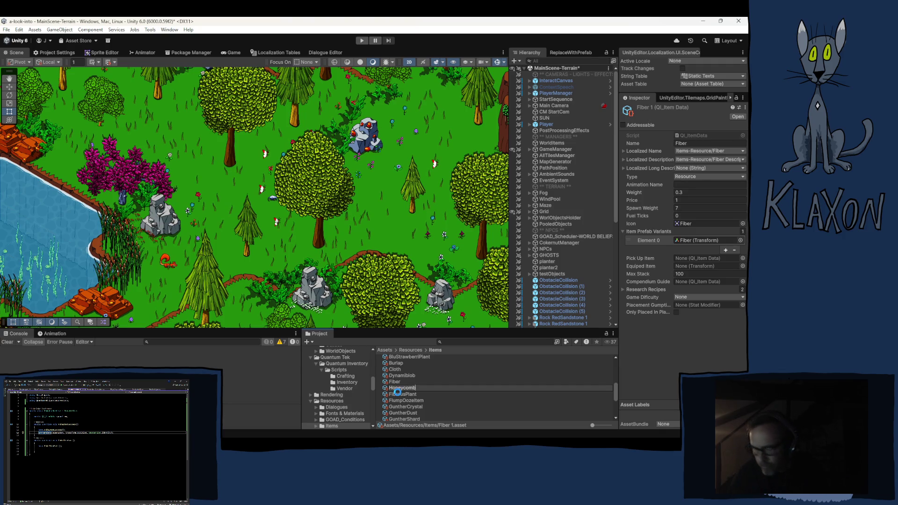
key(Return)
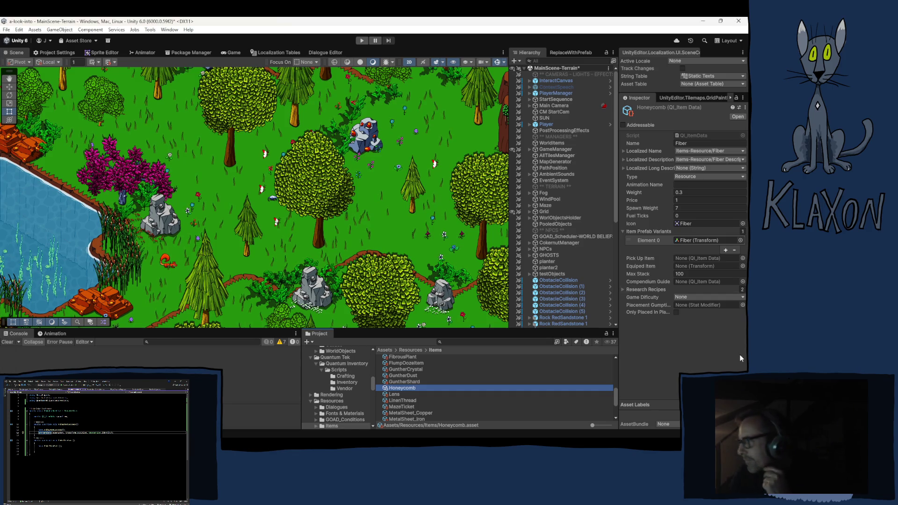
Change the Honeycomb item data's Name field from Fiber to Honeycomb.
click(687, 143)
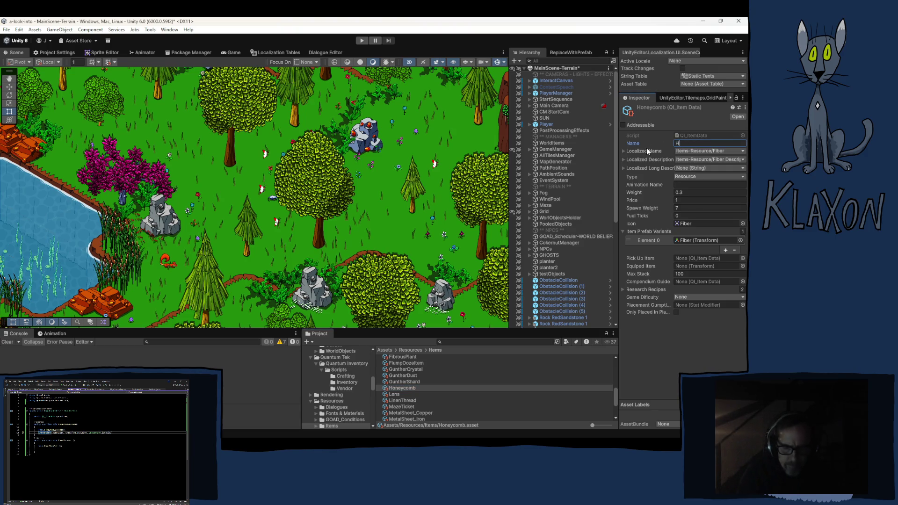
text(Honeyc)
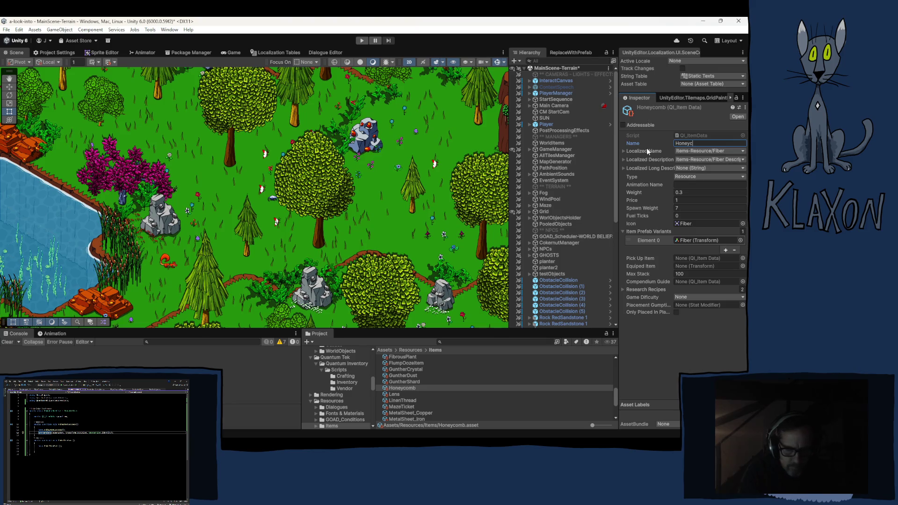
text(omb)
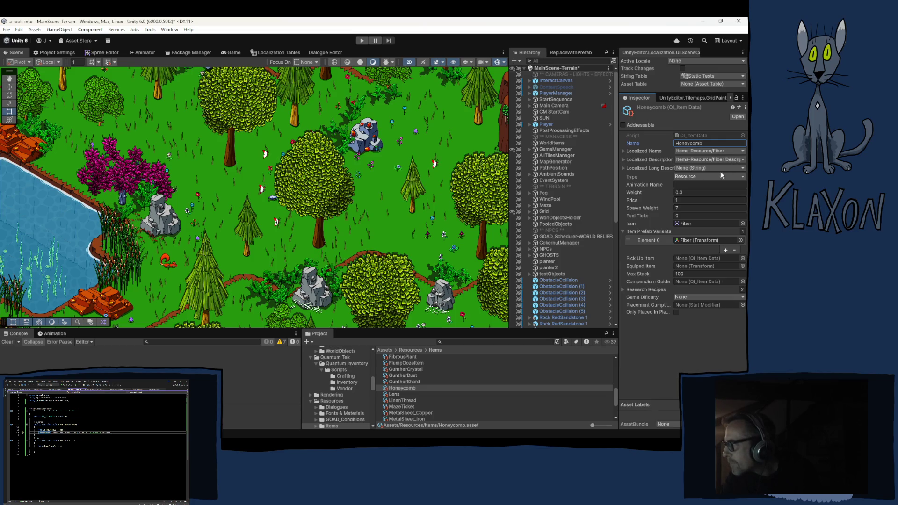
click(322, 51)
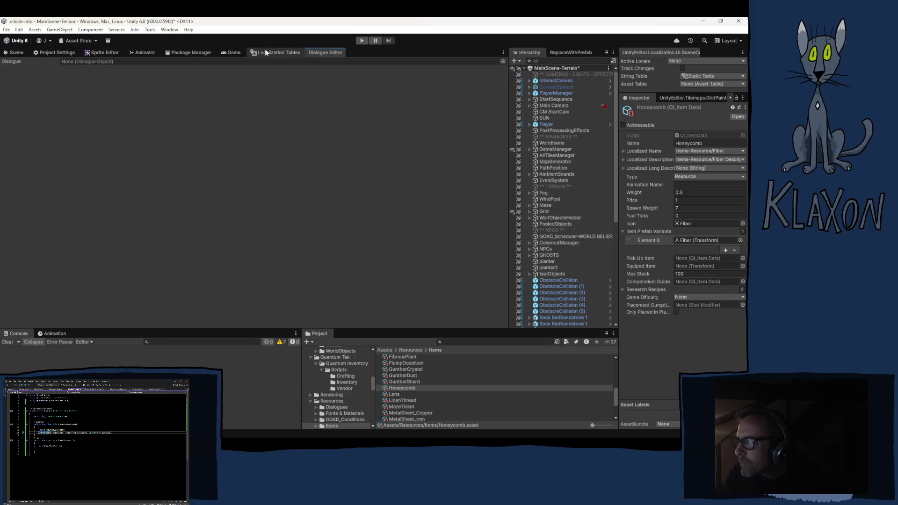
Show the Items-Resource collection in the Localization Tables window.
click(272, 53)
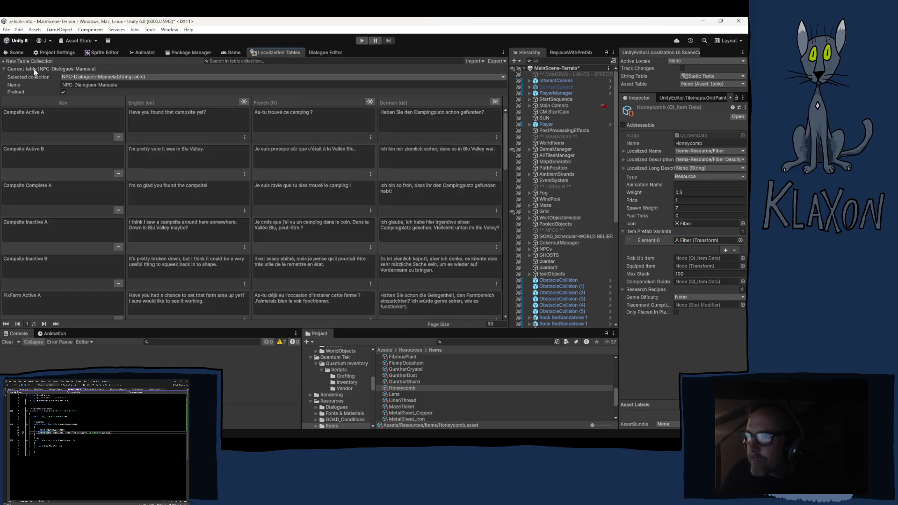
click(108, 75)
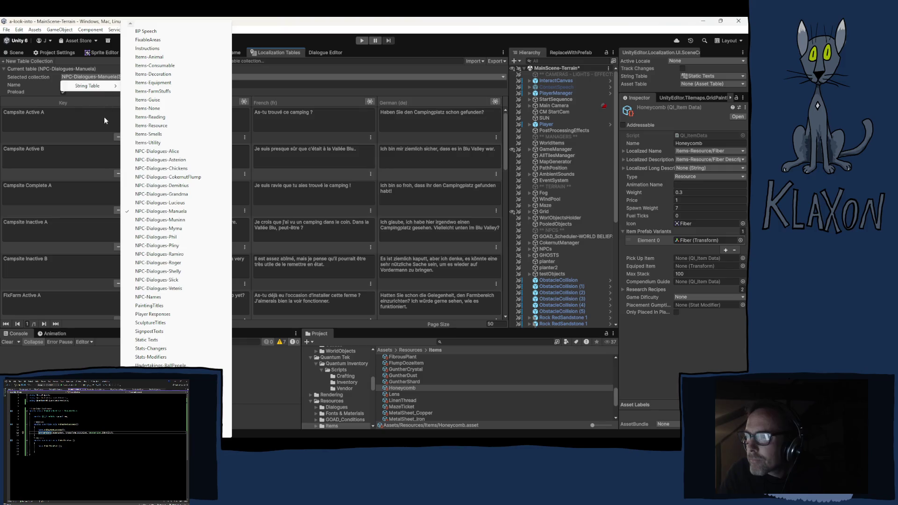
mouse_move(110, 86)
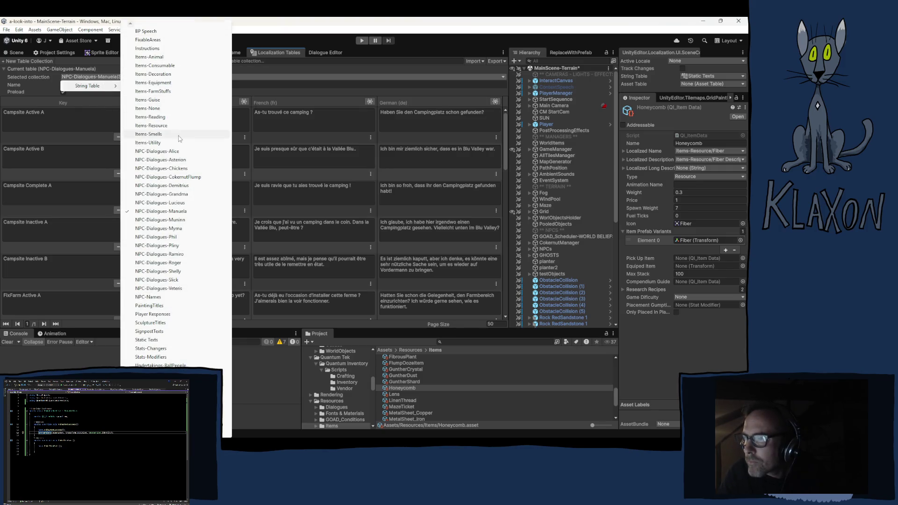
click(156, 128)
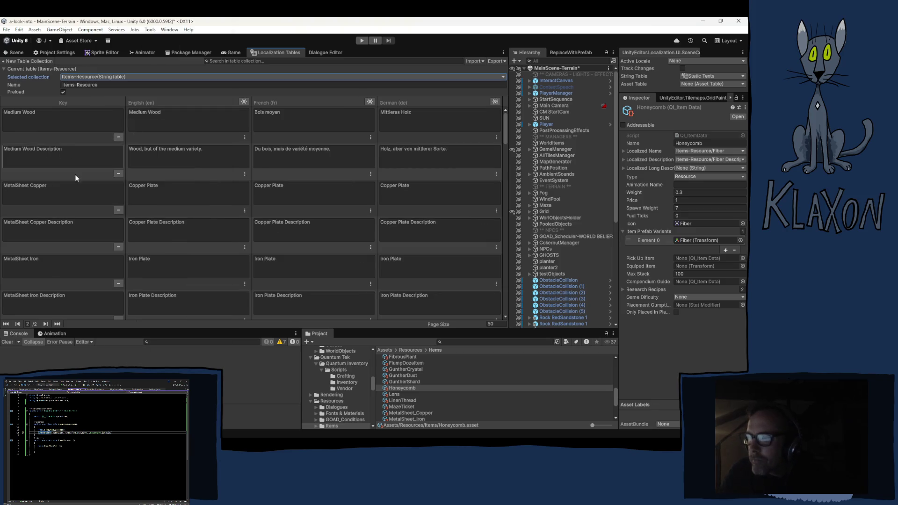
Add a Honeycomb entry with English text Honeycomb.
scroll(55, 287, down, 10)
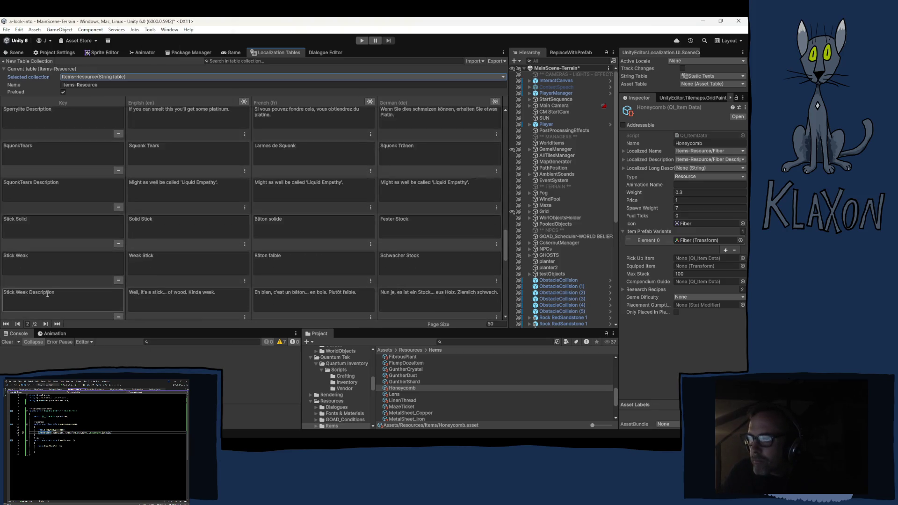
scroll(49, 295, down, 3)
click(87, 308)
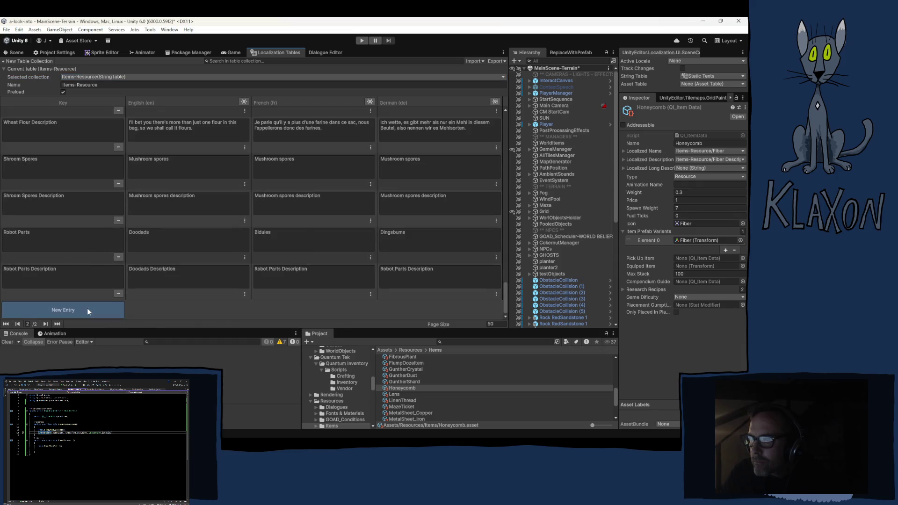
click(38, 281)
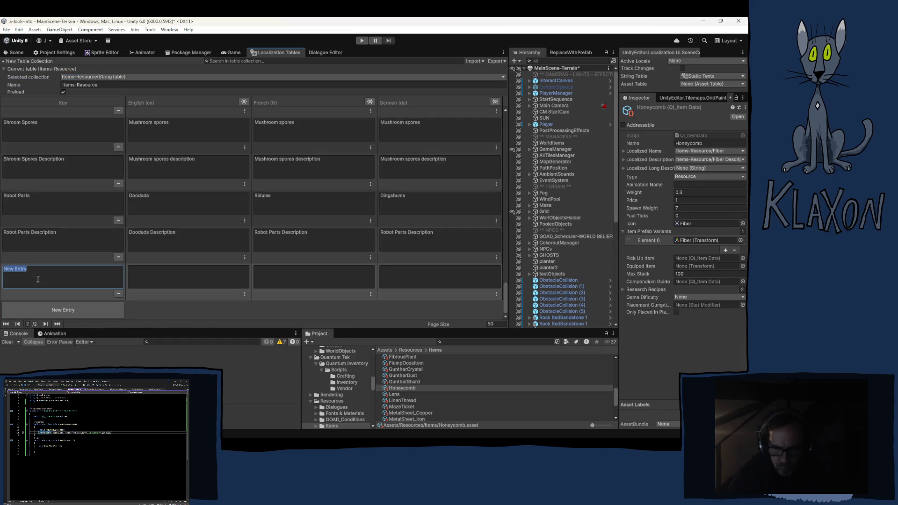
text(Ho)
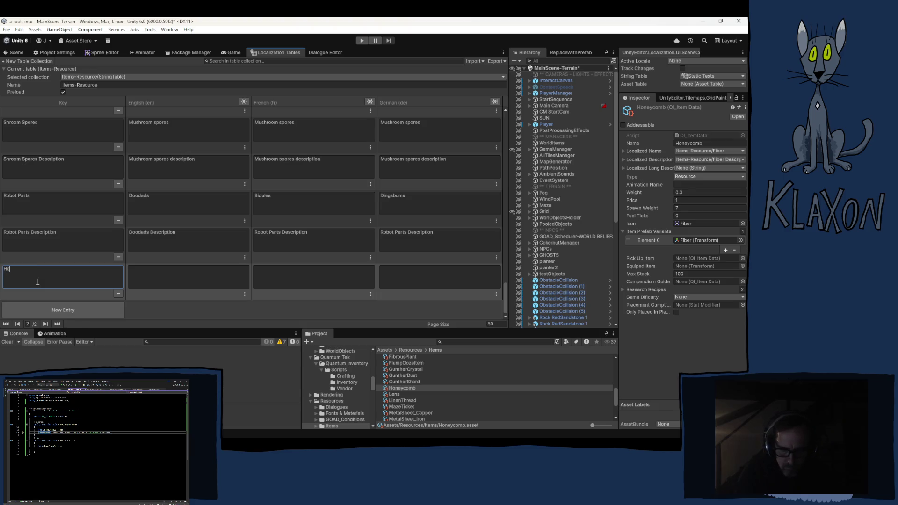
text(neycomb)
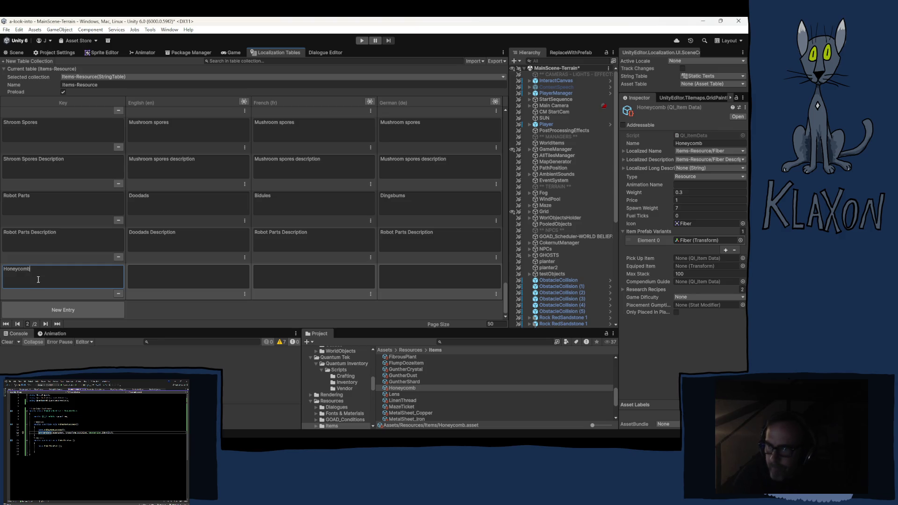
click(143, 280)
text(H)
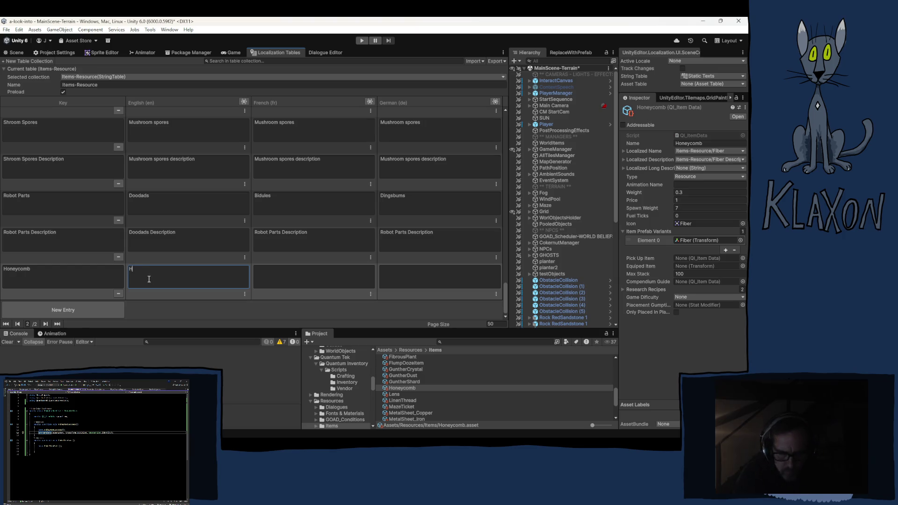
text(oneycomb)
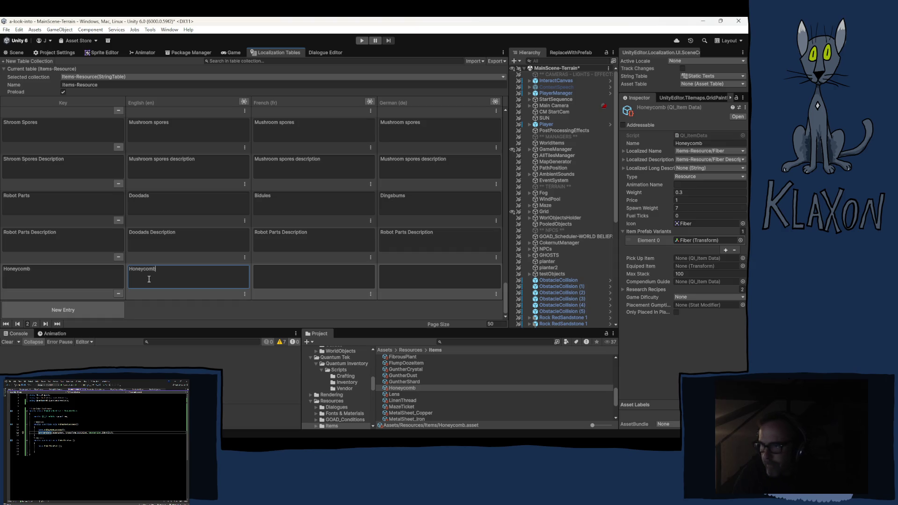
click(80, 311)
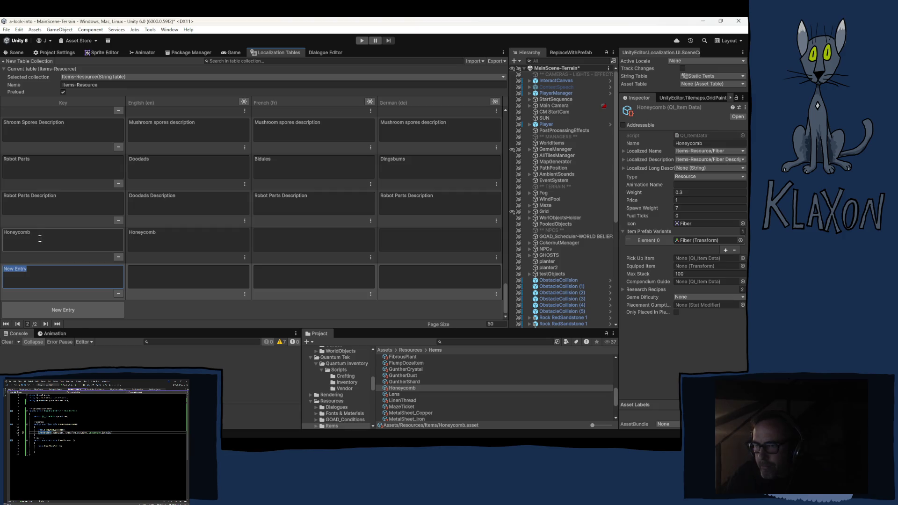
Name the new entry's key Honeycomb Description.
text(Honeyco)
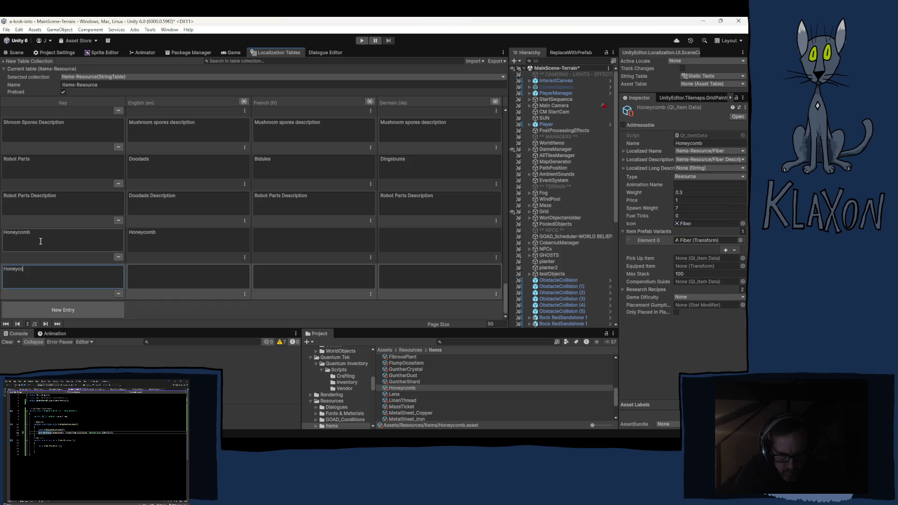
text(mb Descripti)
text(on)
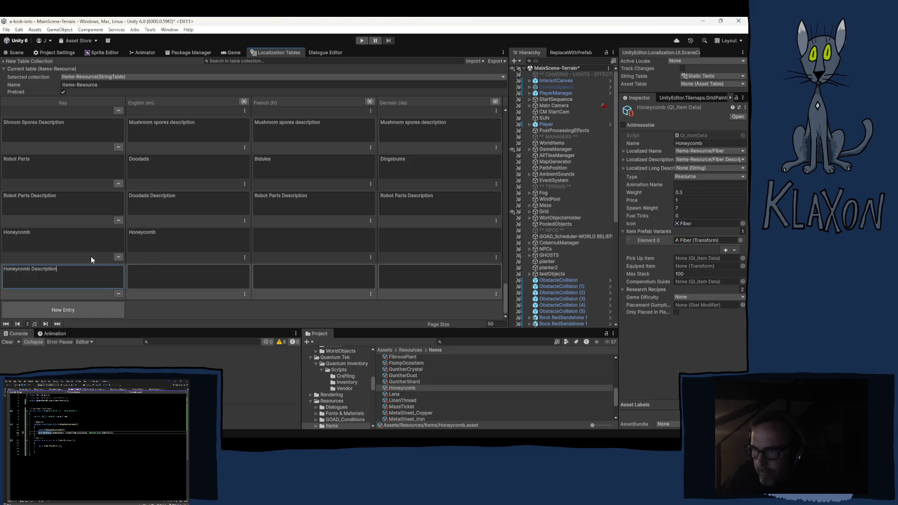
click(169, 234)
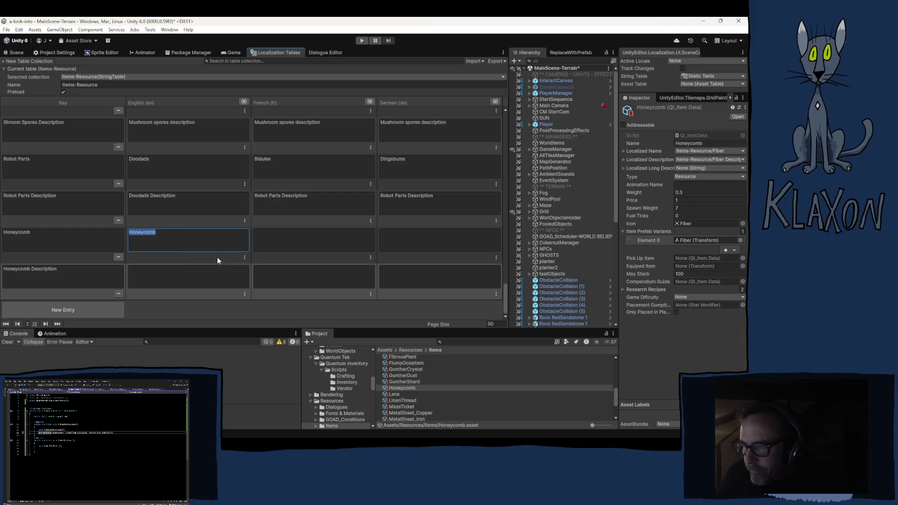
click(181, 269)
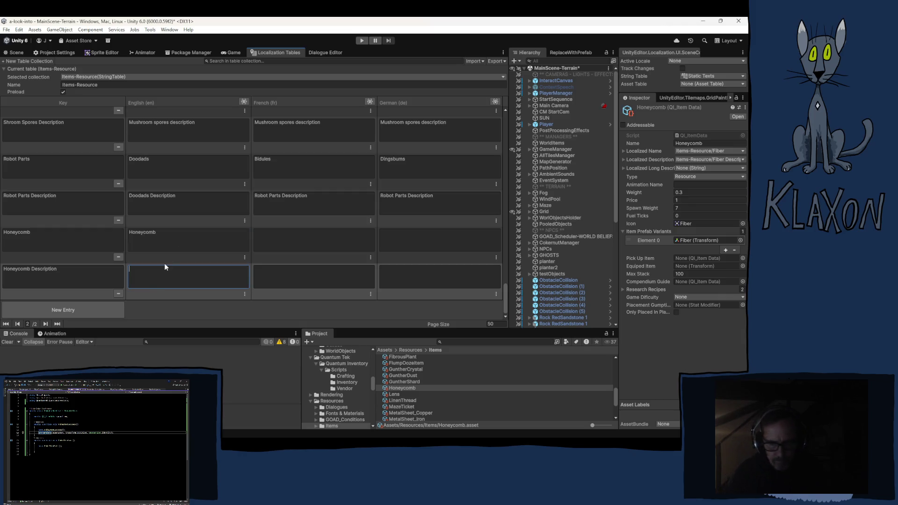
Fill the French and German cells of both Honeycomb rows with placeholder x.
click(279, 235)
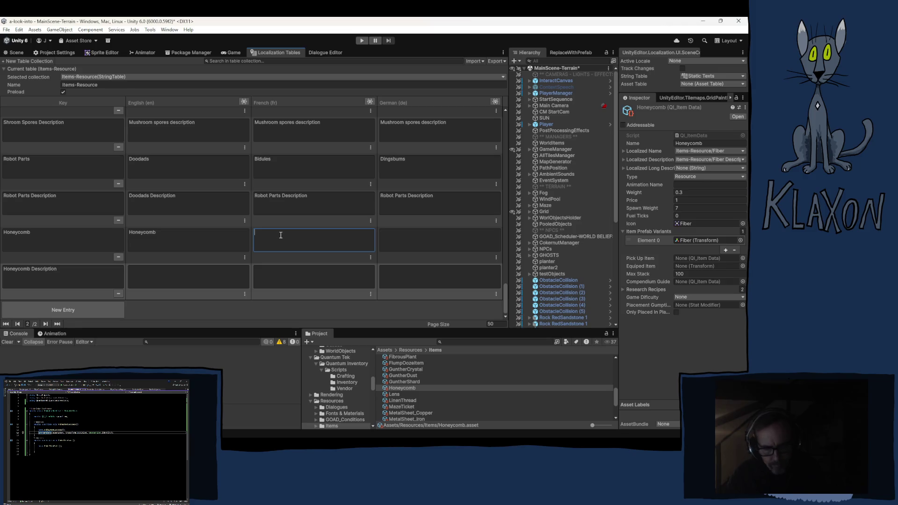
text(x)
click(402, 236)
text(x)
click(408, 268)
text(x)
click(340, 277)
text(x)
click(194, 277)
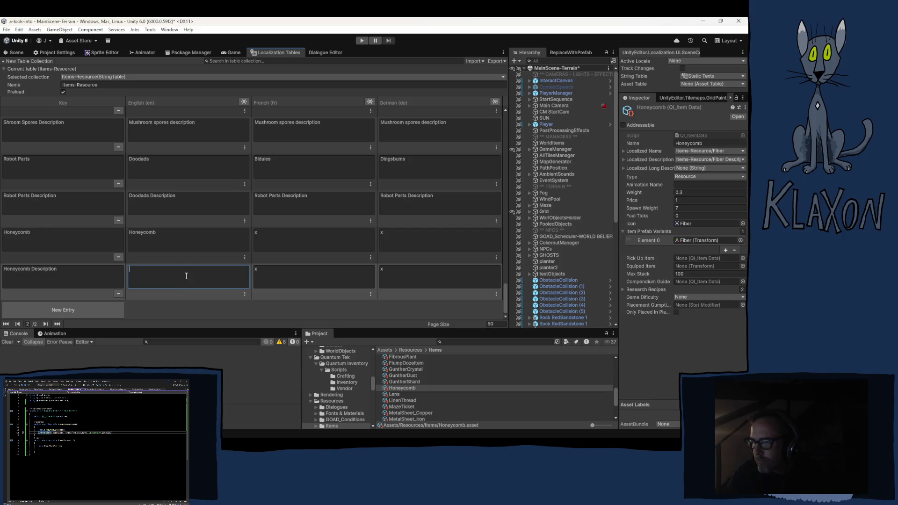
Type 'Sticky and slippery, all at once' into the English Honeycomb Description cell and continue at its end.
text(Sticky a)
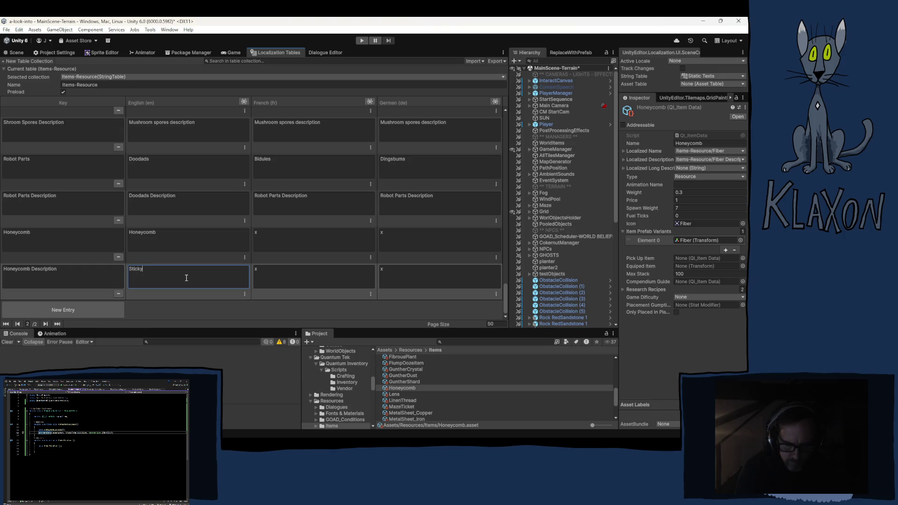
text(nd sl)
text(ippery)
text( all at one)
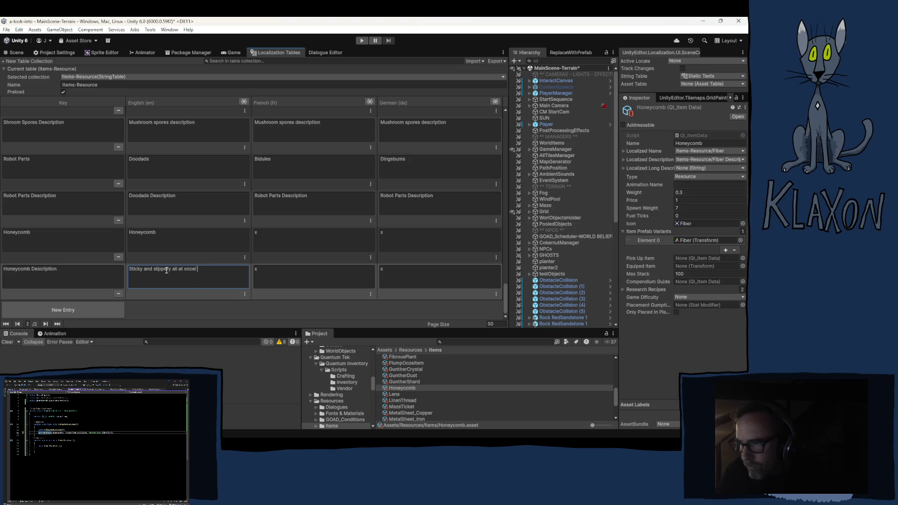
text(,)
key(ctrl+a)
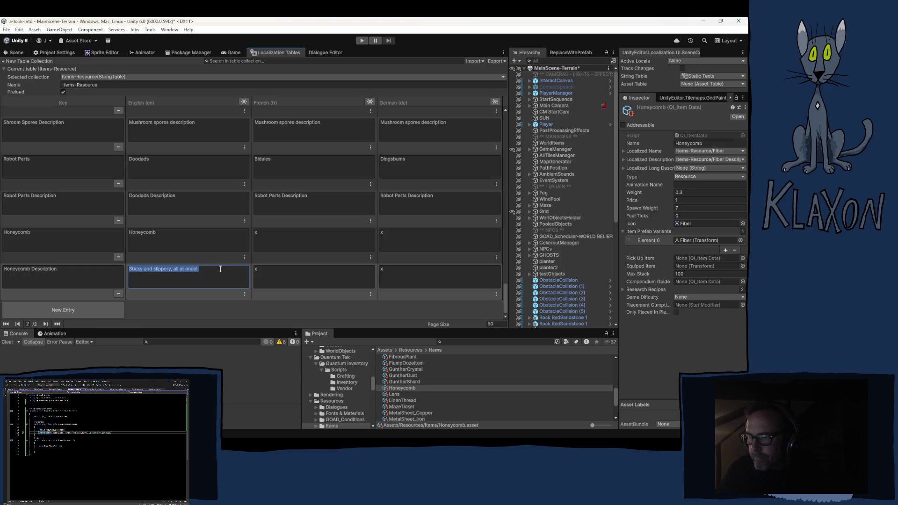
click(220, 270)
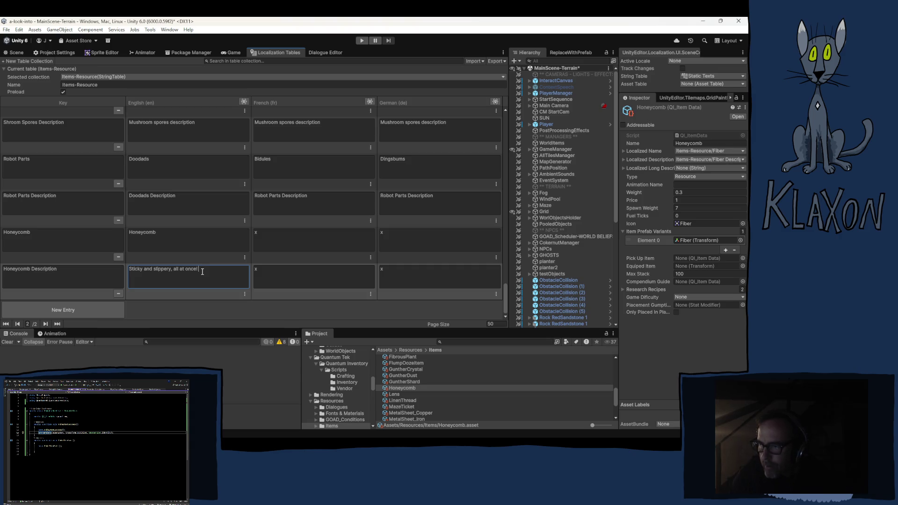
text((if sep)
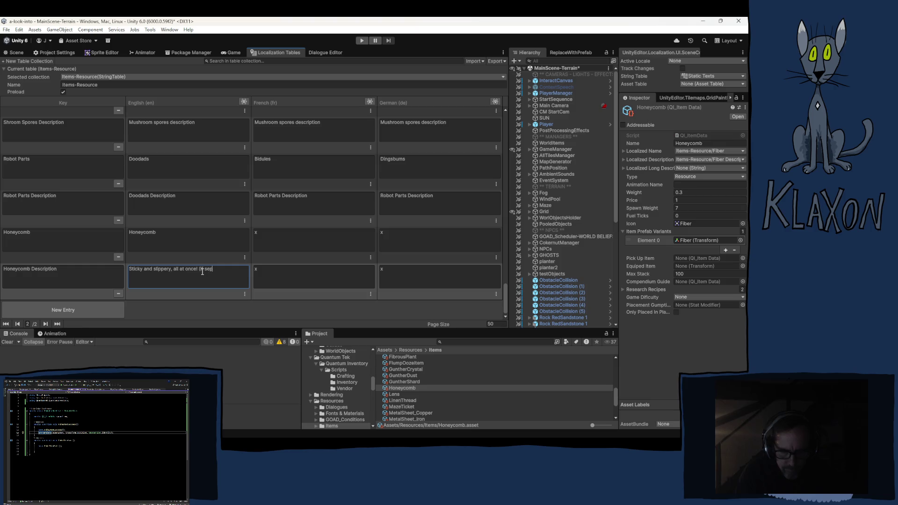
Append '(if separated). Sweet and slow-burning.' to the English Honeycomb Description.
text(arated).)
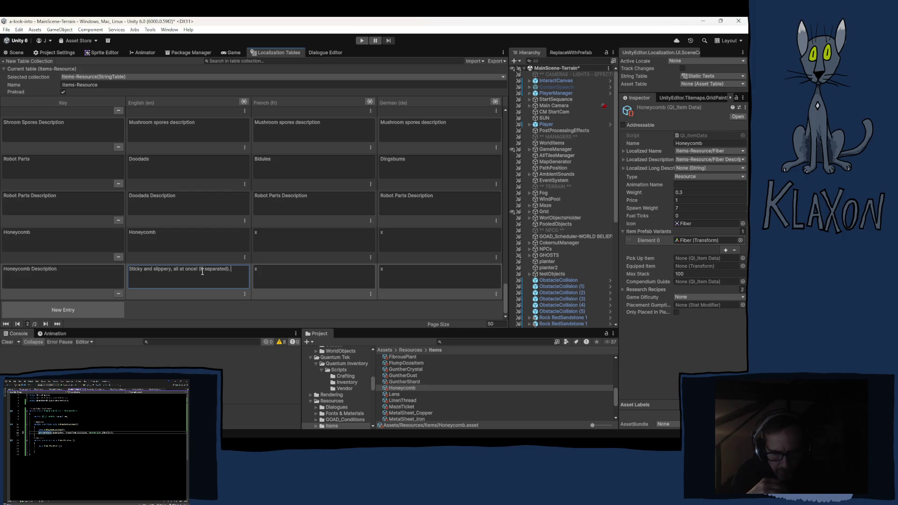
text(S)
text(wee)
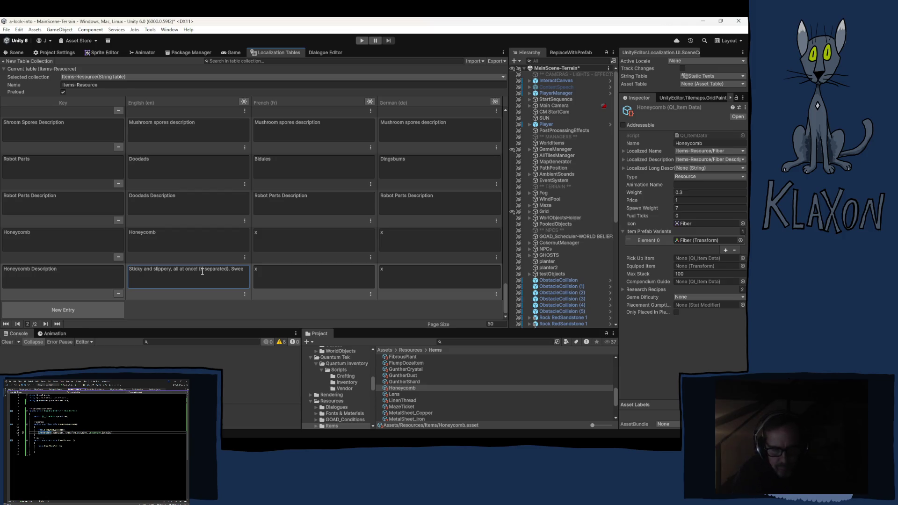
text(t and)
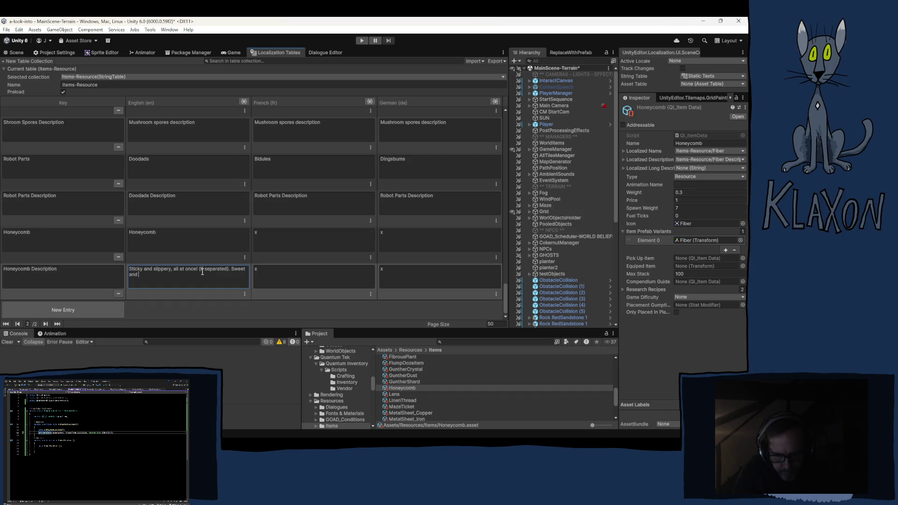
text(slow)
text(-)
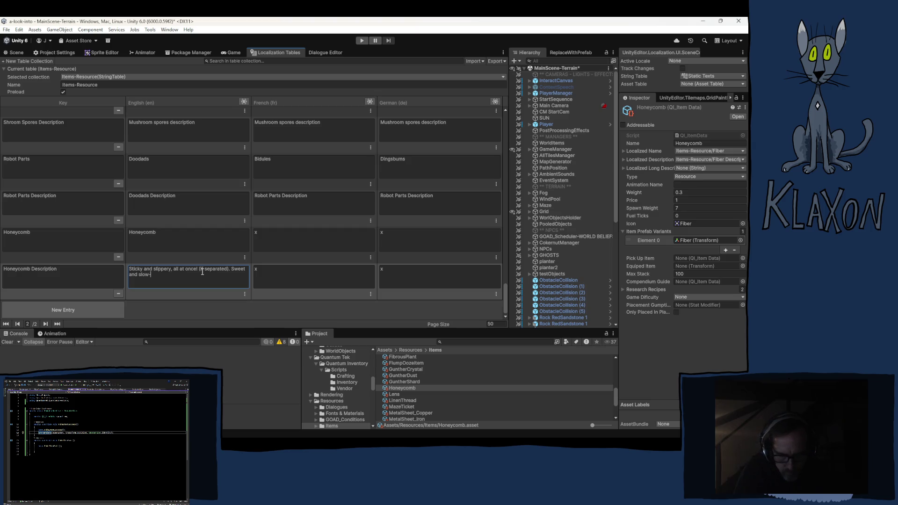
text(burning)
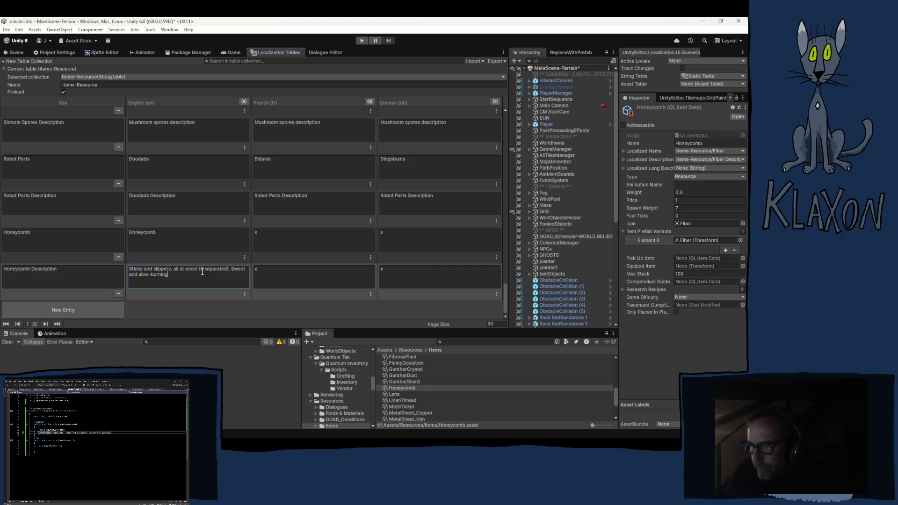
text(.)
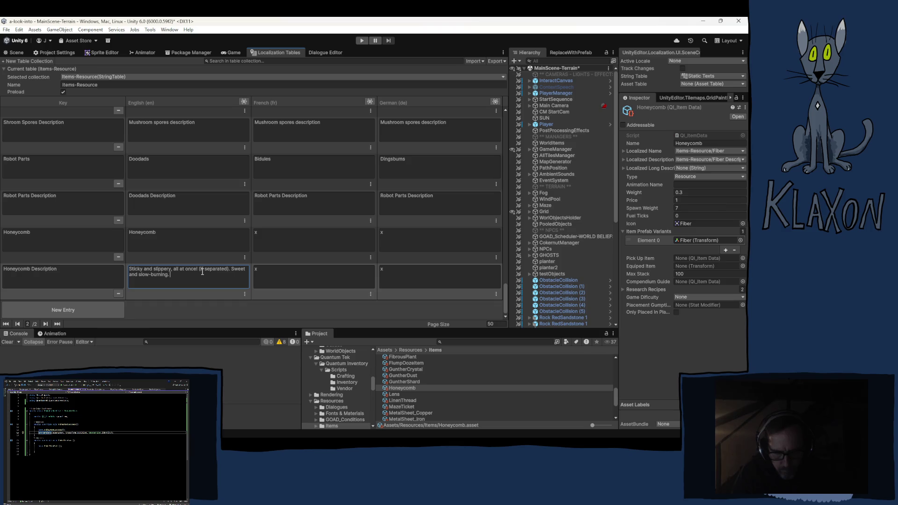
Add 'Yellow... ish... y.' to the description, capitalising Yellow.
text( yellow...)
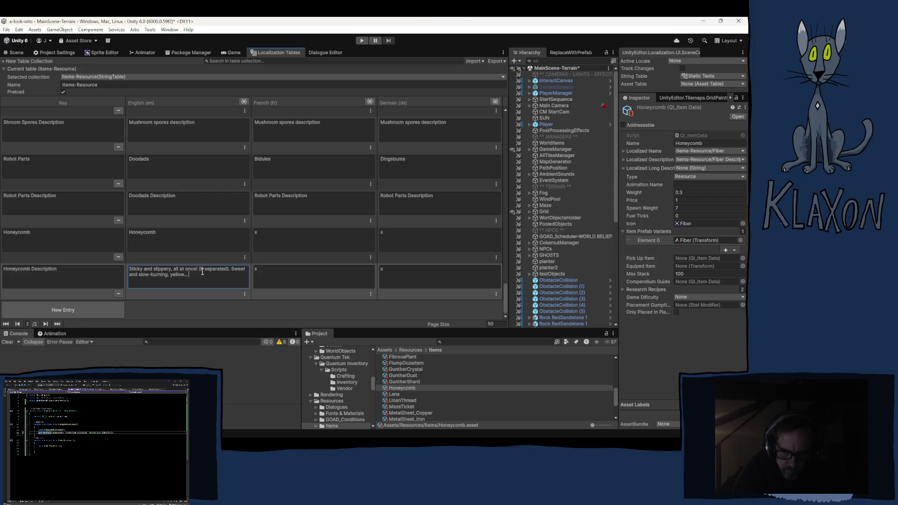
text(ish)
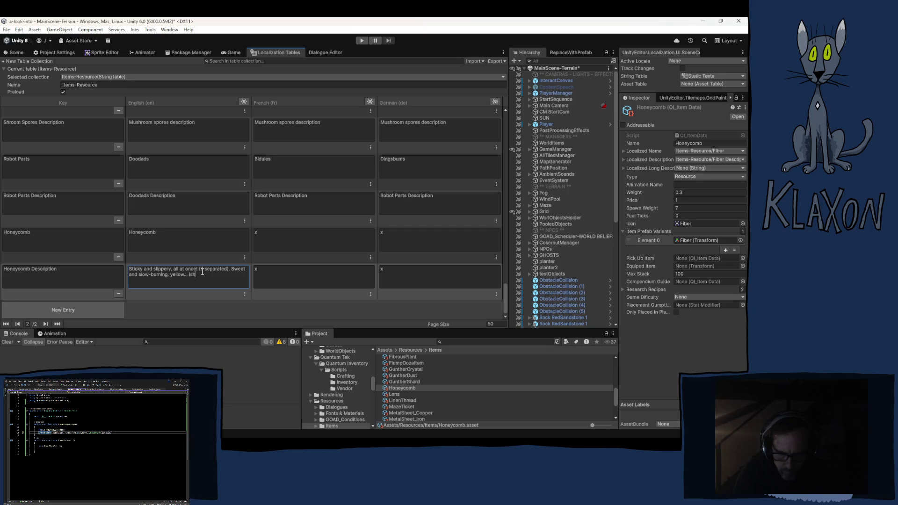
click(171, 274)
key(BackSpace)
text(Y)
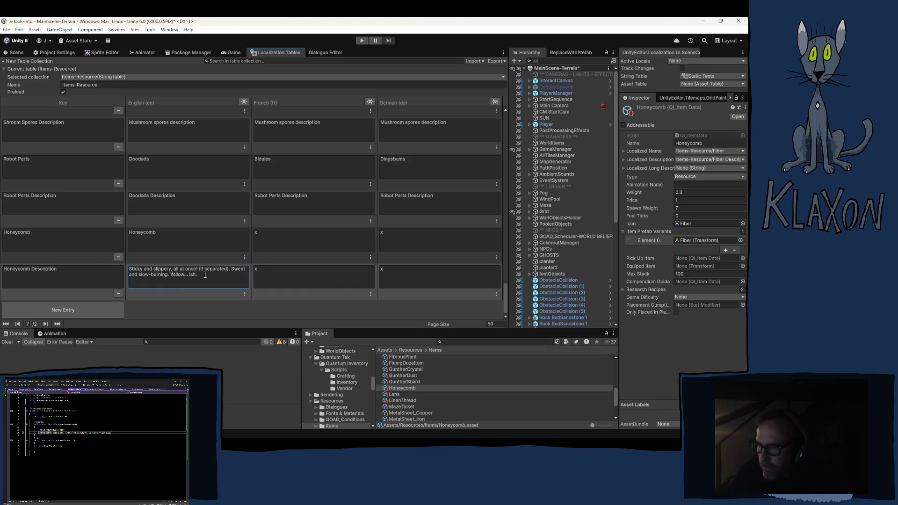
text(..)
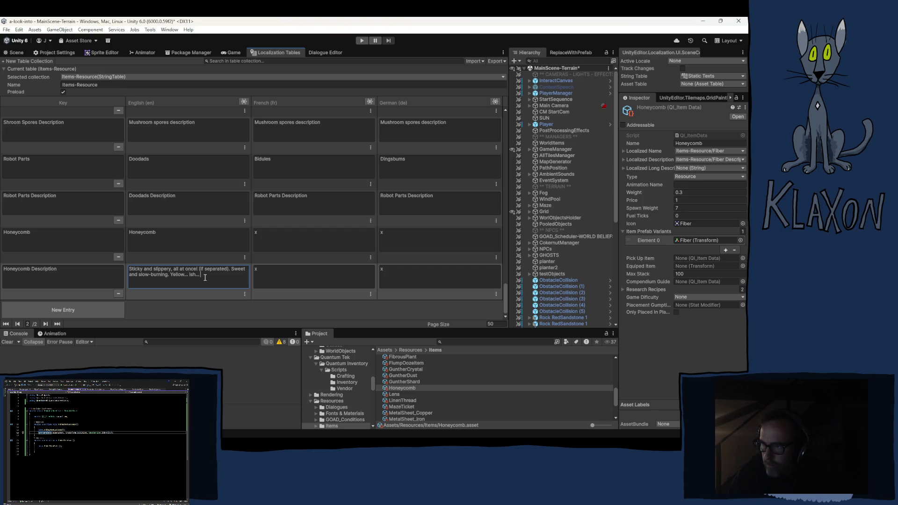
text( y.)
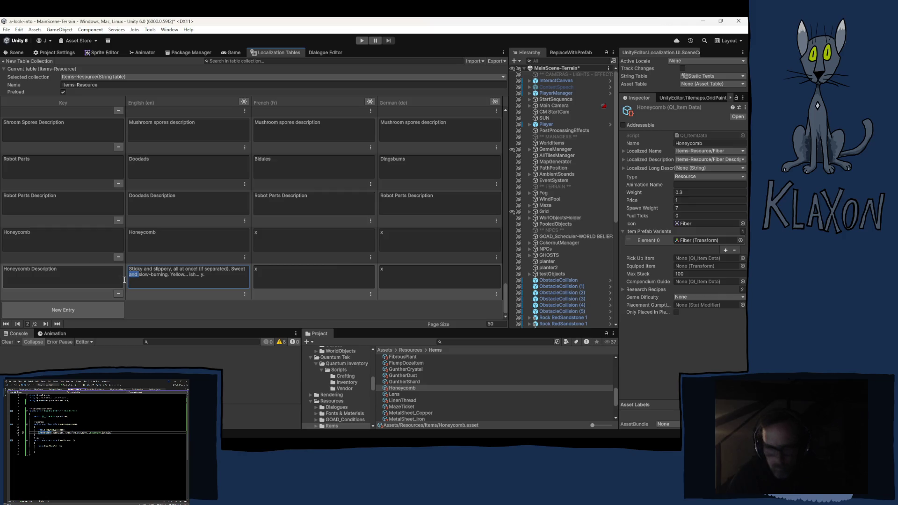
Reword the sentence to 'Sweet, slow-burning and yellow' and remove the '(if separated)' aside.
key(BackSpace)
key(BackSpace)
key(BackSpace)
text(,)
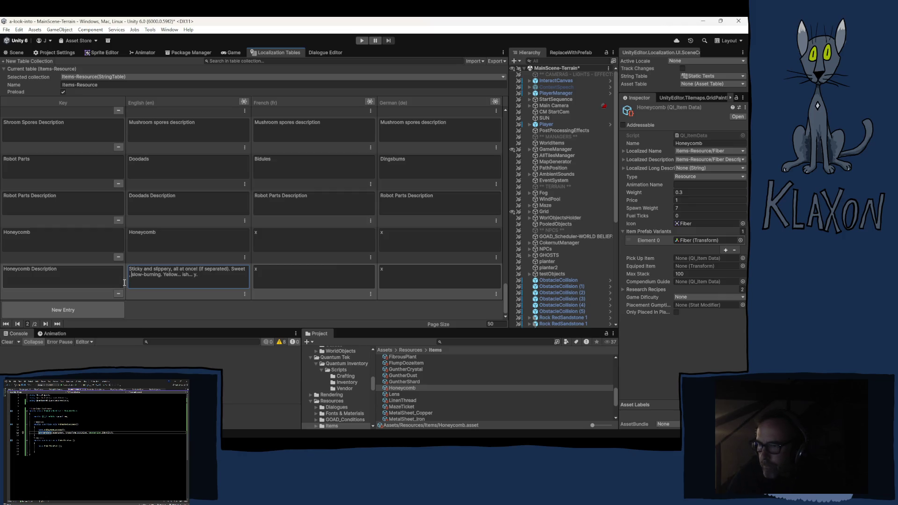
key(BackSpace)
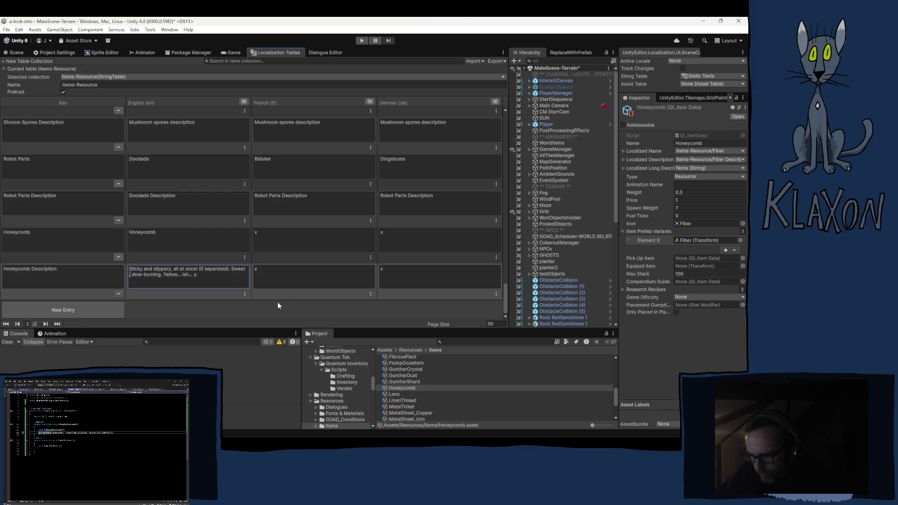
text(,)
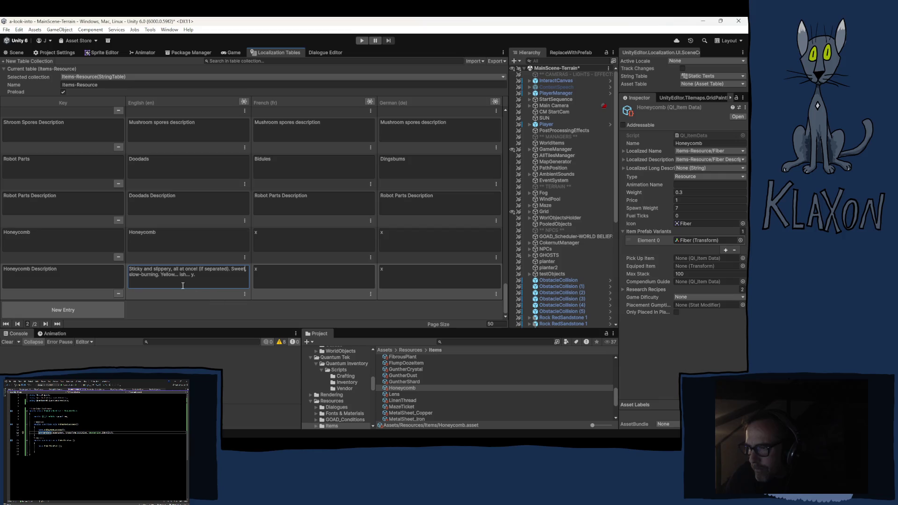
click(163, 274)
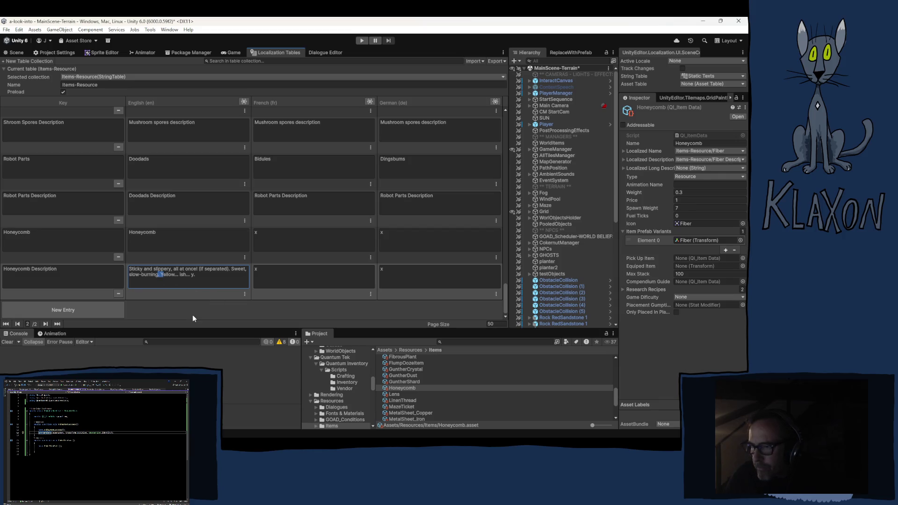
text(and)
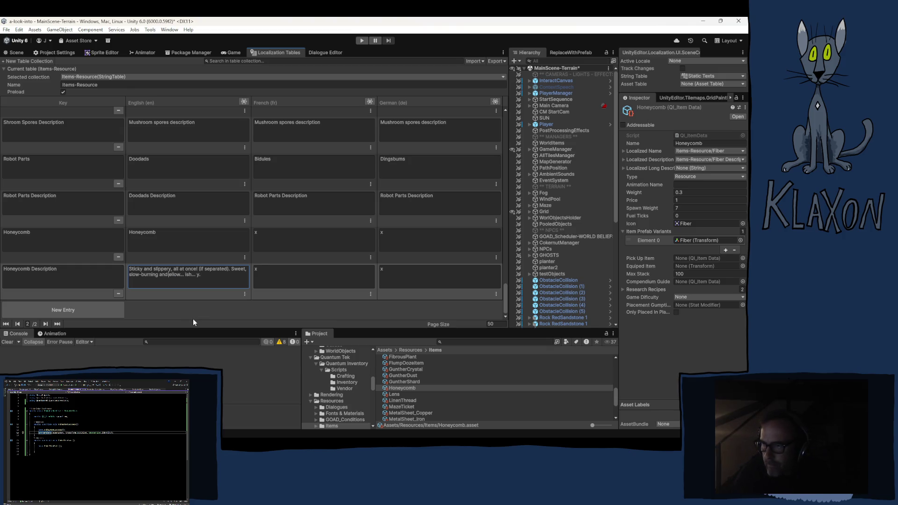
text( y)
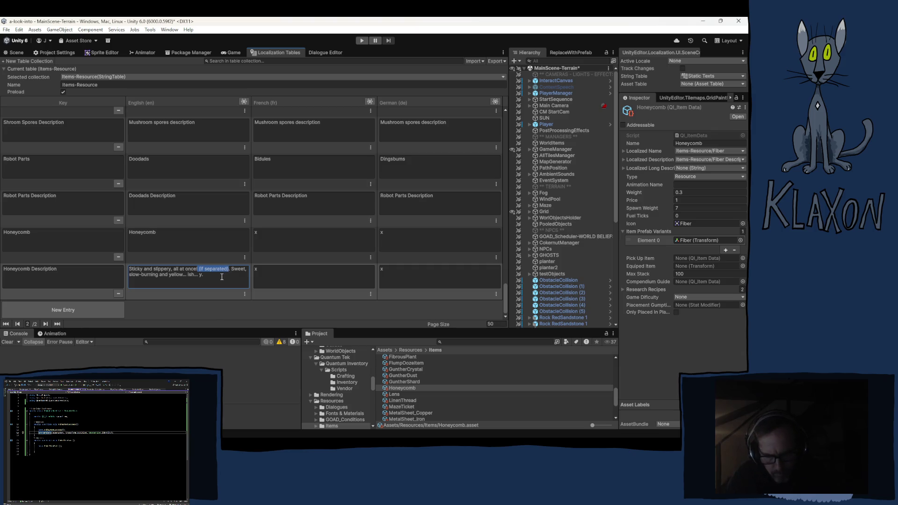
key(BackSpace)
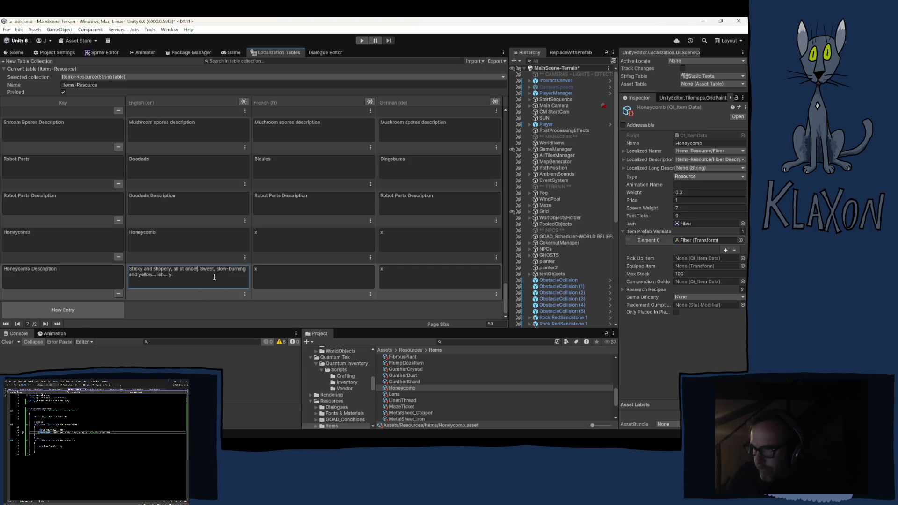
text(.)
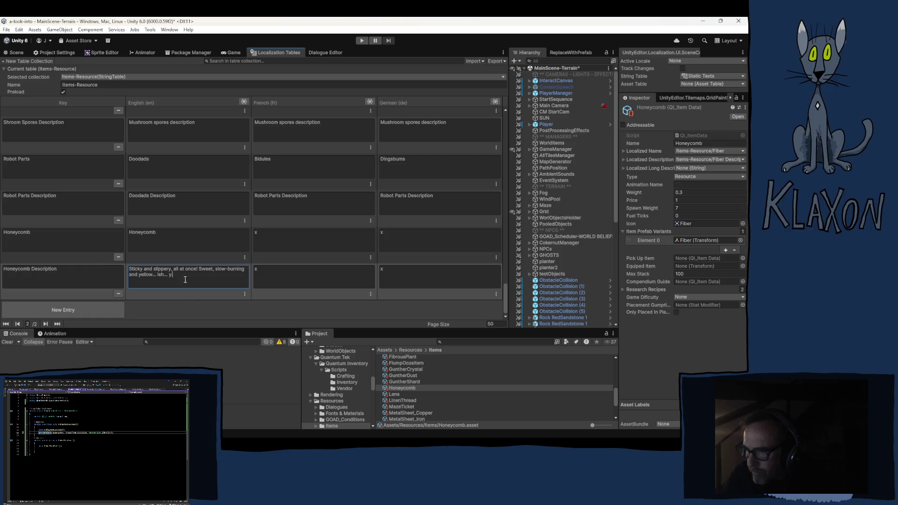
Mark the start of the description and add a new footnote line '(if separated)'.
key(ctrl+Home)
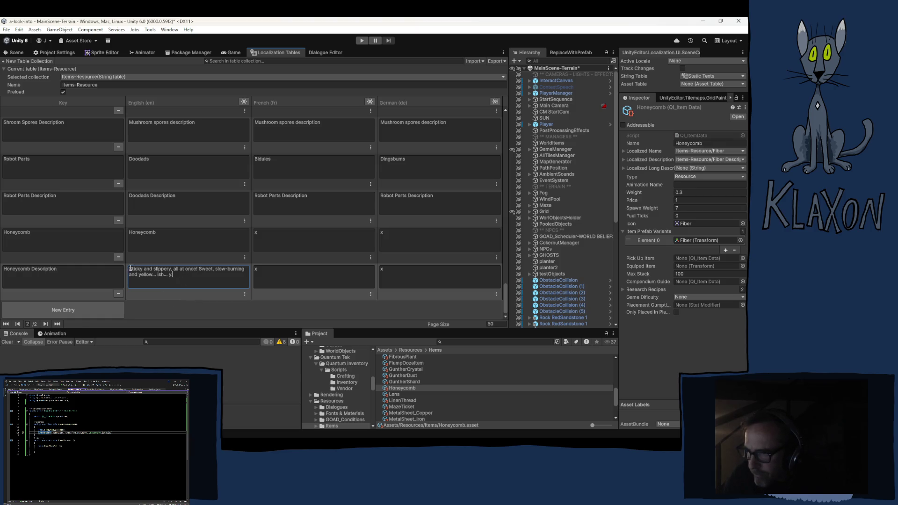
text(")
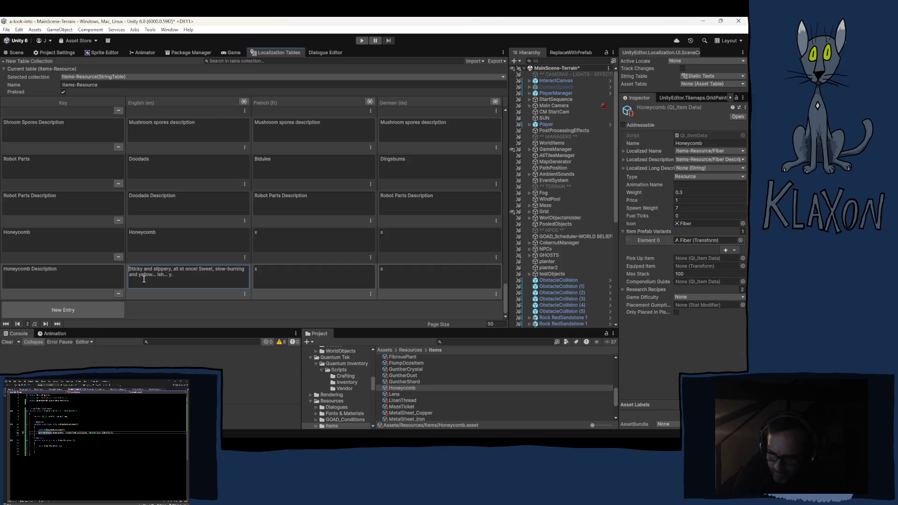
click(175, 281)
key(ctrl+a)
click(181, 276)
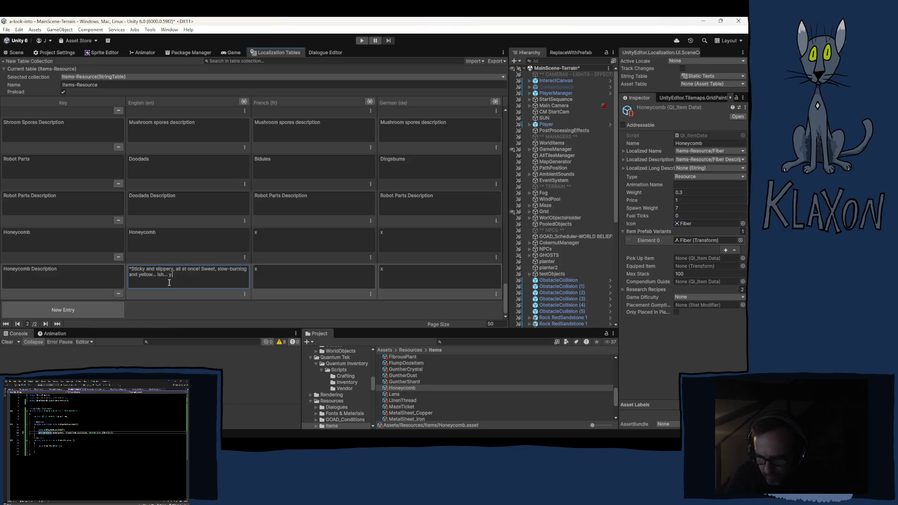
text((if separated))
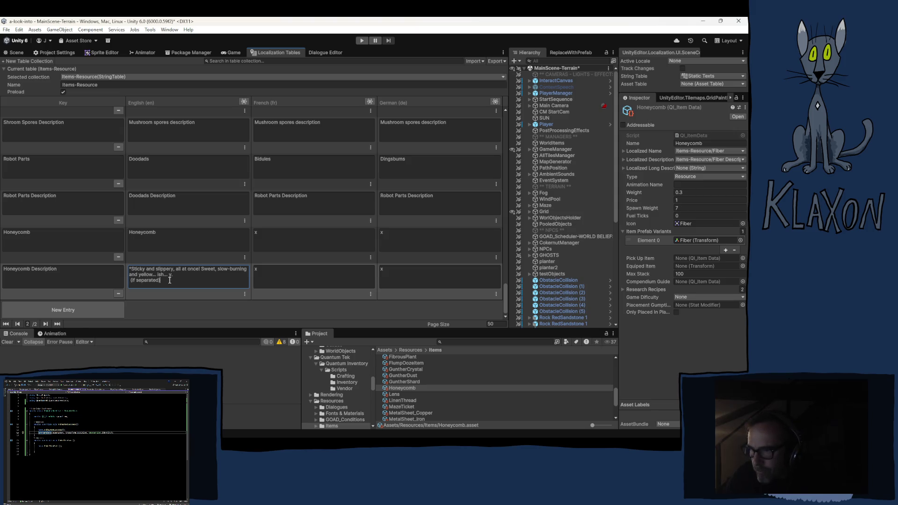
Change the footnote line to '*separation necessary'.
click(131, 281)
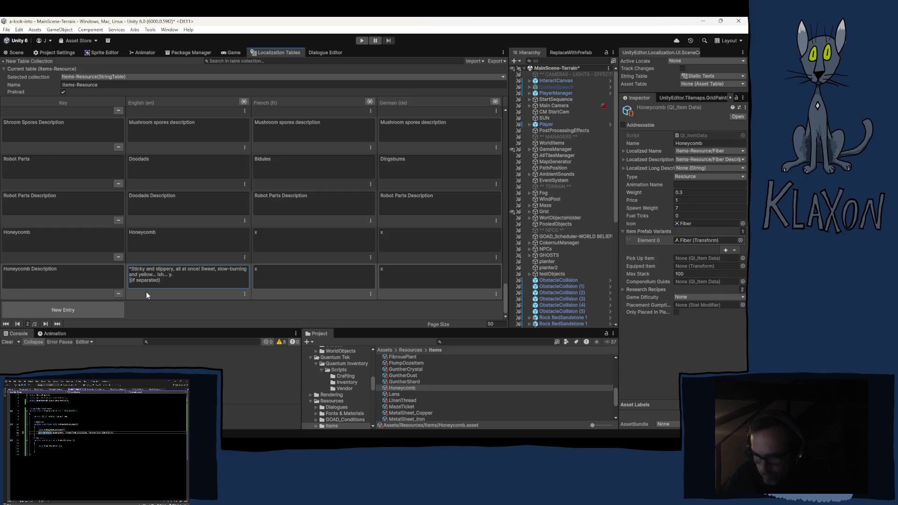
text(*)
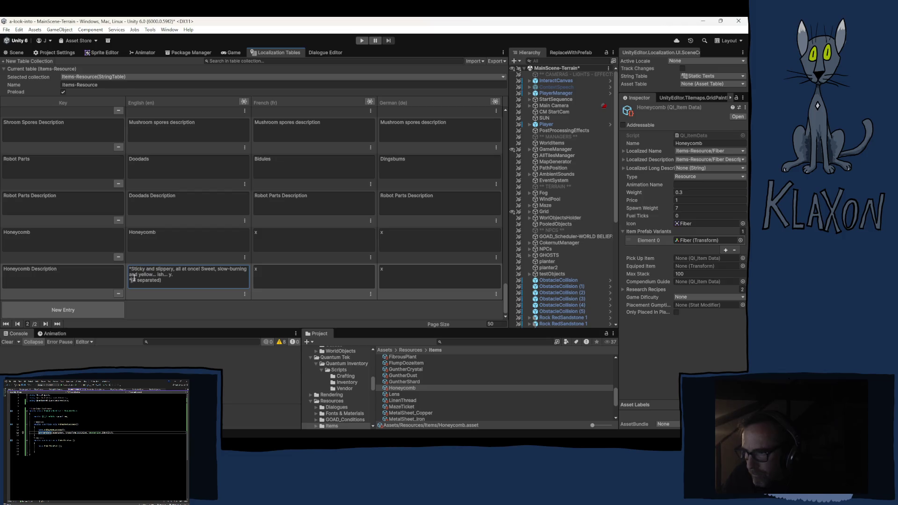
key(ctrl+a)
drag(158, 280, 152, 279)
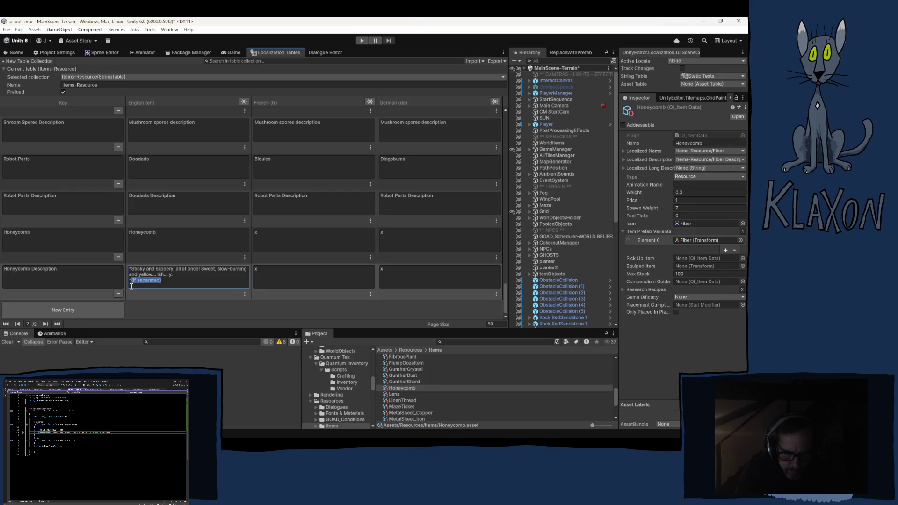
text(separatio)
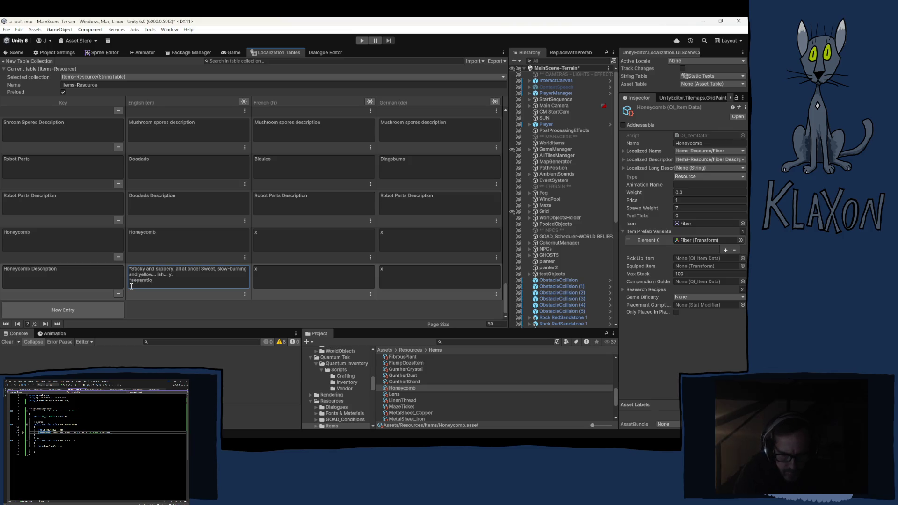
text(n necessary)
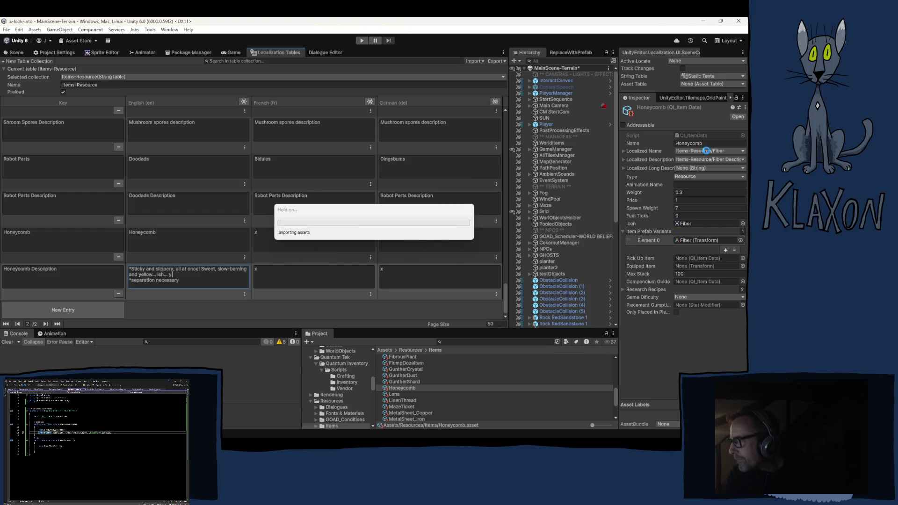
Set the Honeycomb item data's Localized Name to the Honeycomb entry.
click(706, 150)
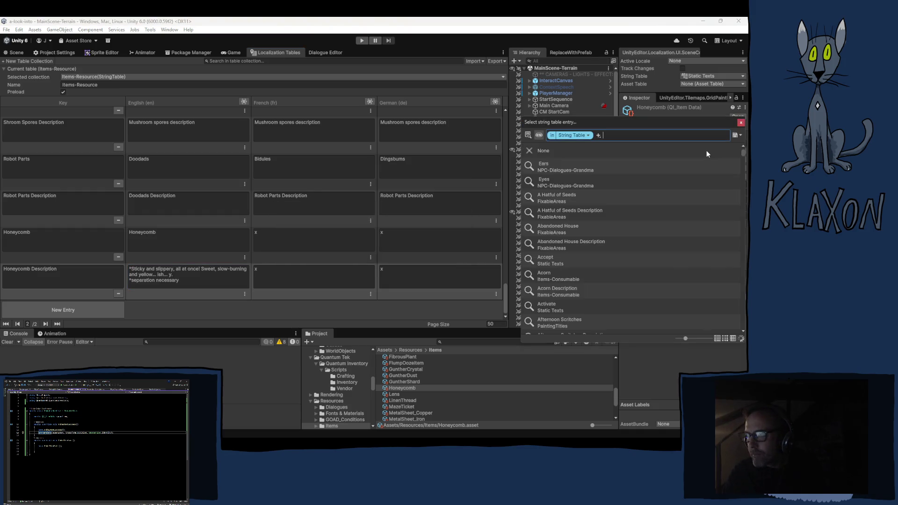
text(honey)
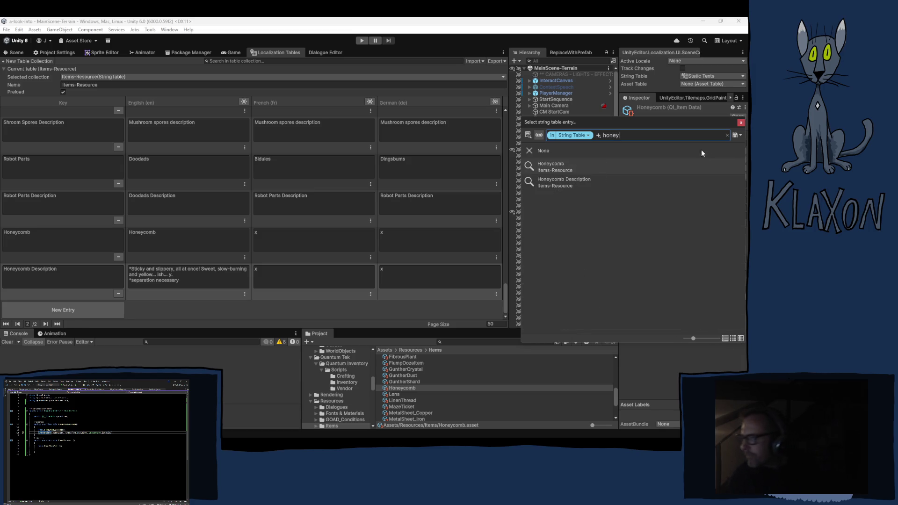
key(Down)
click(740, 123)
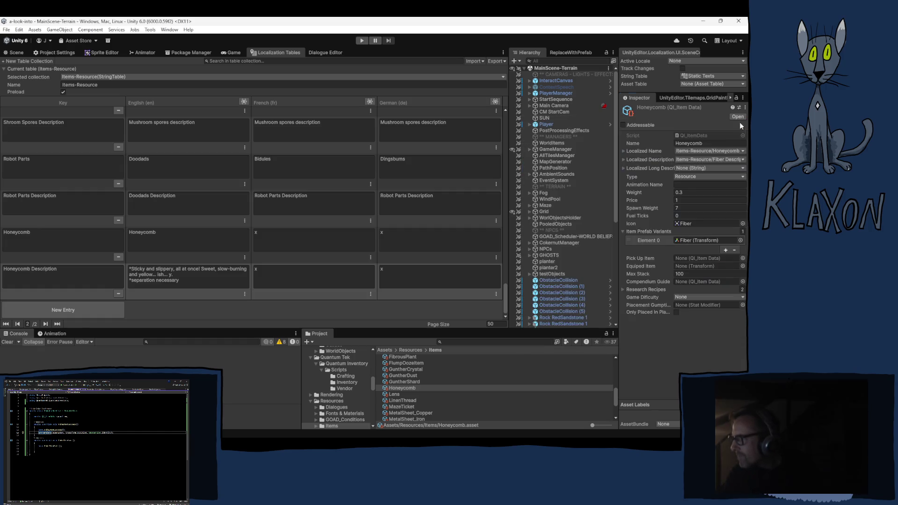
Set Localized Description to Honeycomb Description and drag the Honeycomb prefab into the variant slot.
click(690, 160)
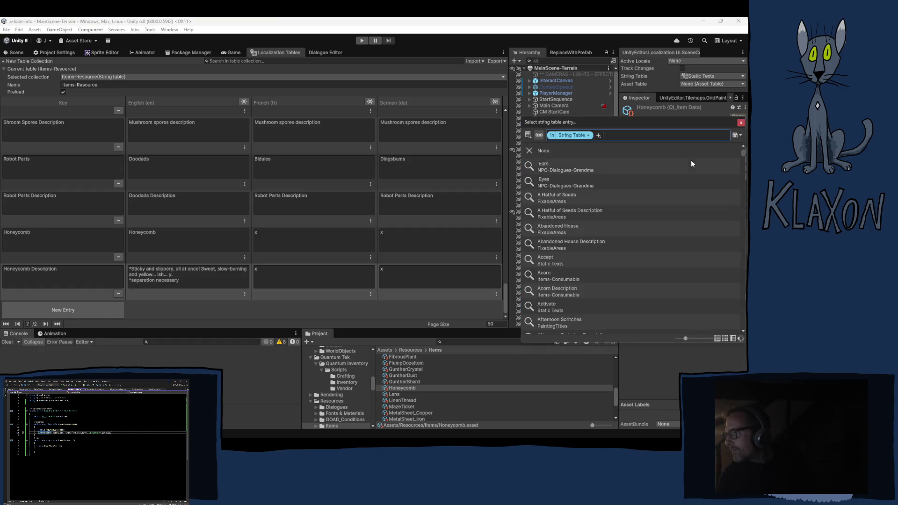
text(hon)
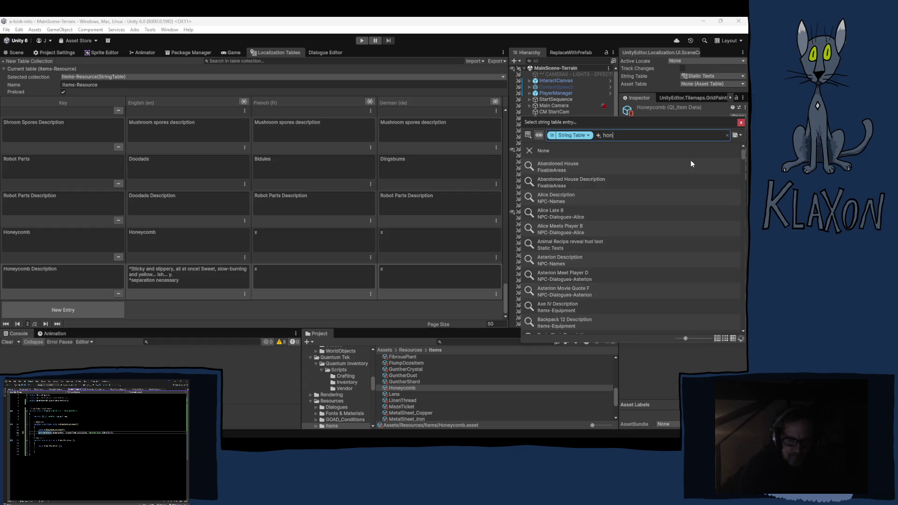
text(eyc)
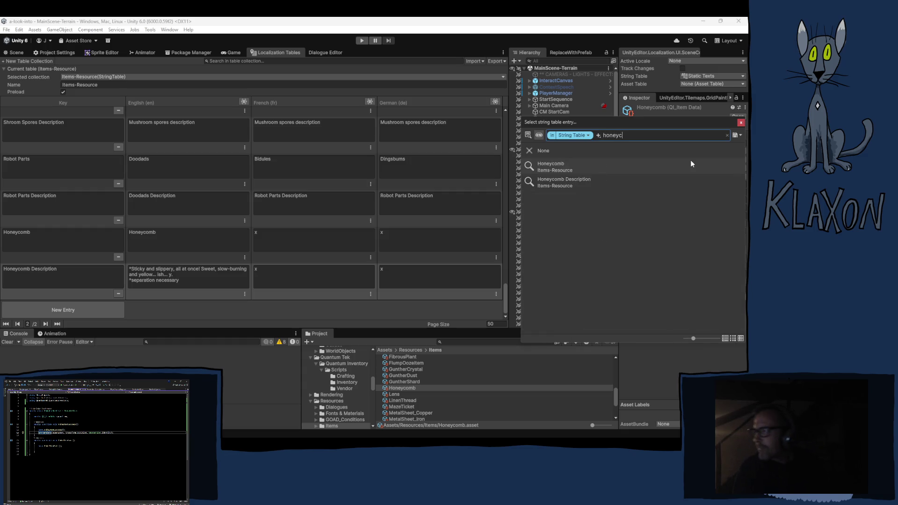
click(608, 184)
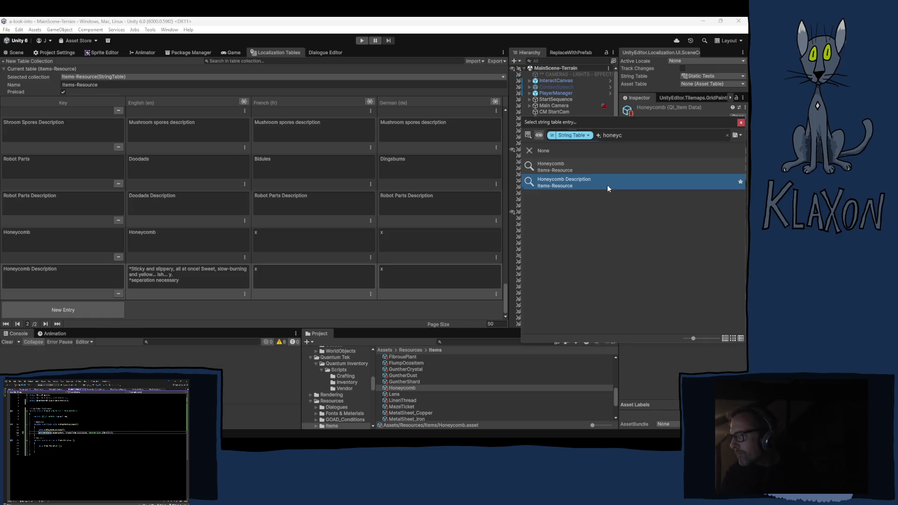
click(741, 124)
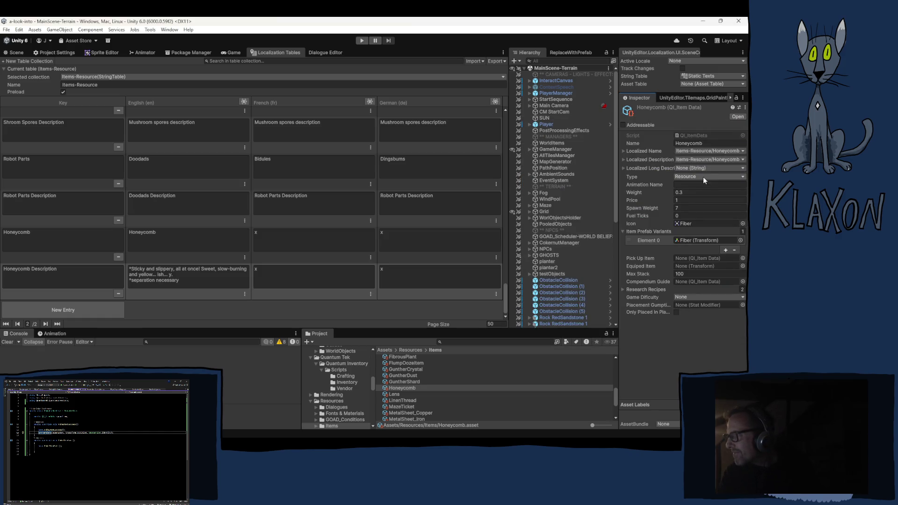
click(709, 240)
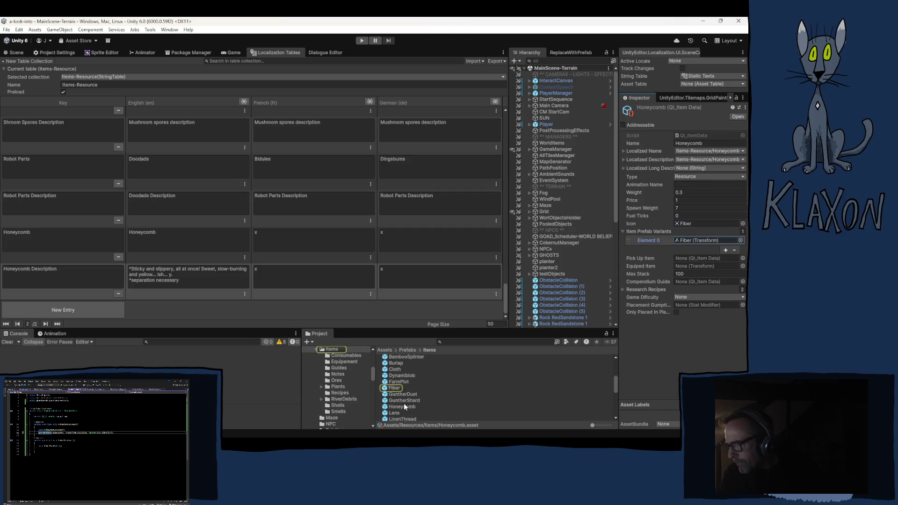
mouse_move(407, 407)
mouse_down()
mouse_move(701, 258)
mouse_move(684, 242)
mouse_up()
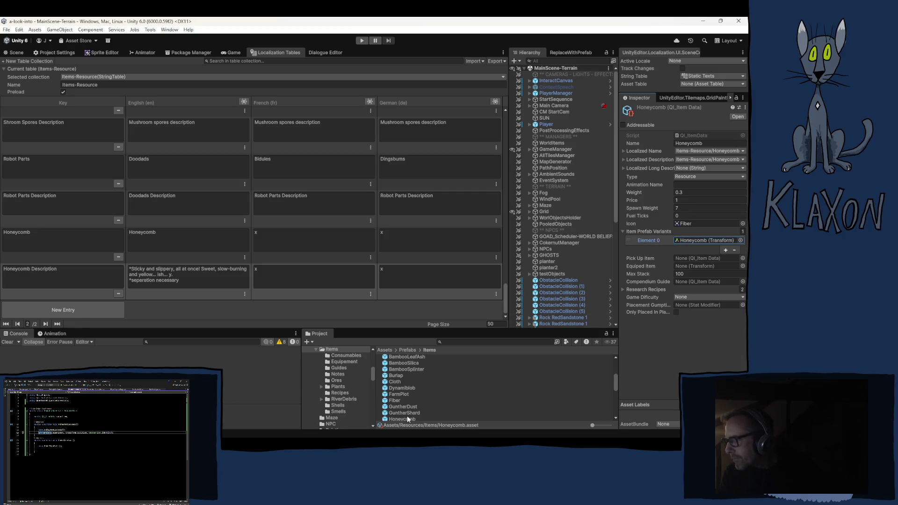
Open the Honeycomb prefab and set its item Data to Honeycomb.
scroll(421, 395, down, 2)
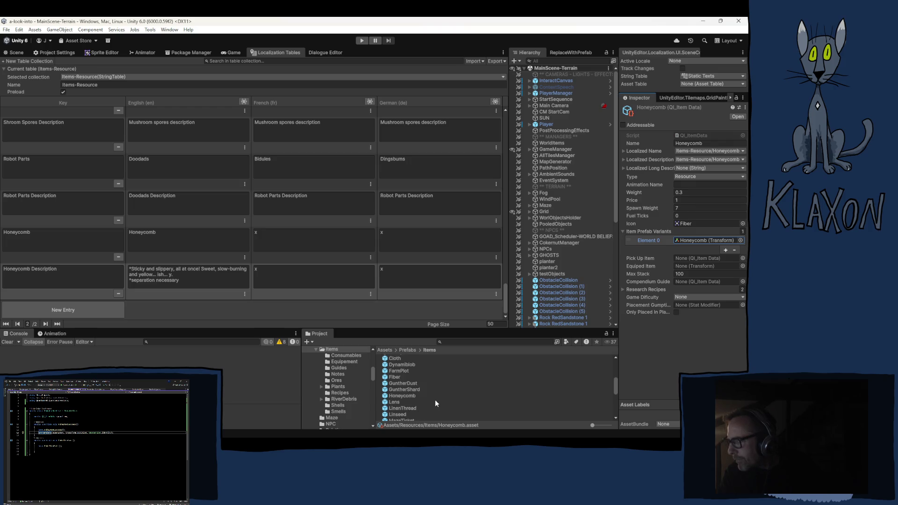
click(404, 396)
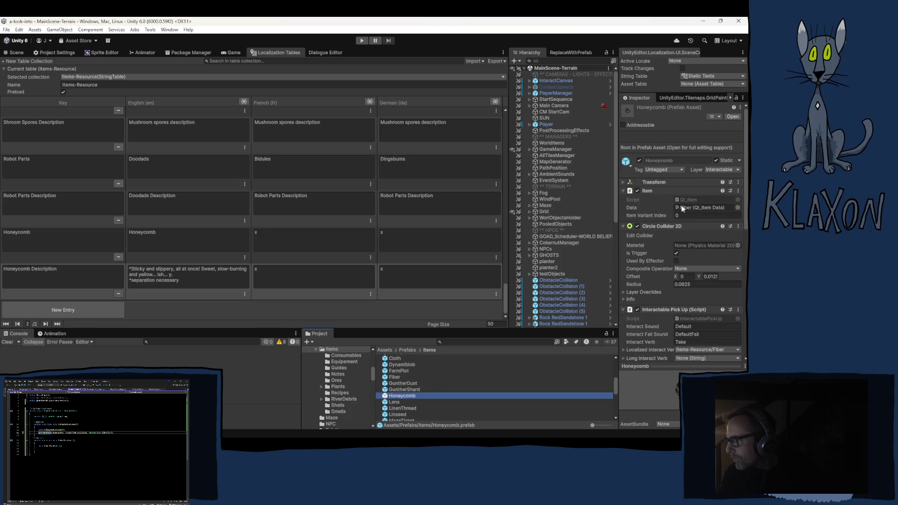
click(693, 207)
scroll(409, 405, down, 4)
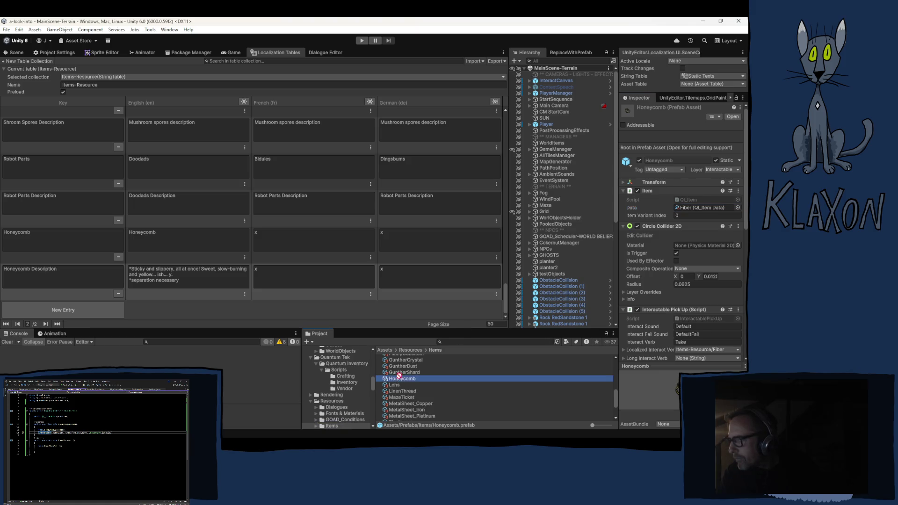
click(687, 208)
key(ctrl+v)
Set the prefab's Localized Interact Verb and Localized Item Name to the Honeycomb entry.
scroll(664, 290, down, 3)
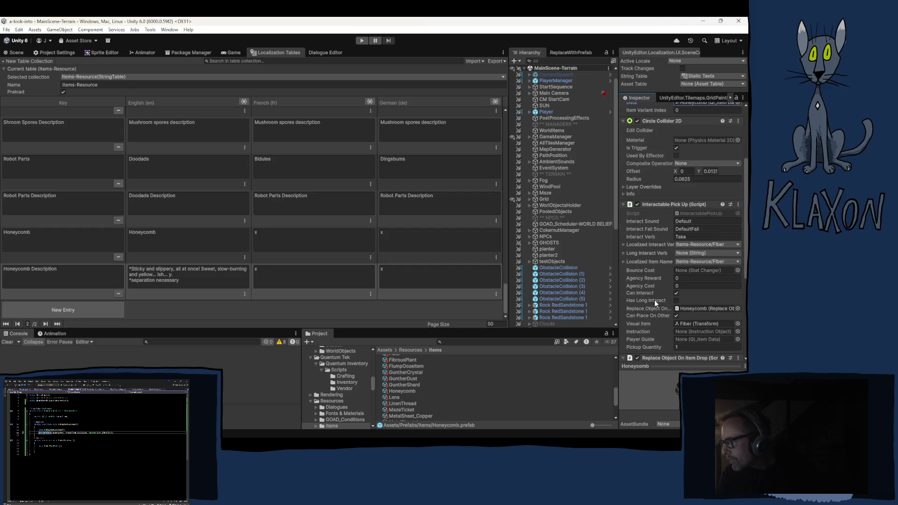
click(706, 244)
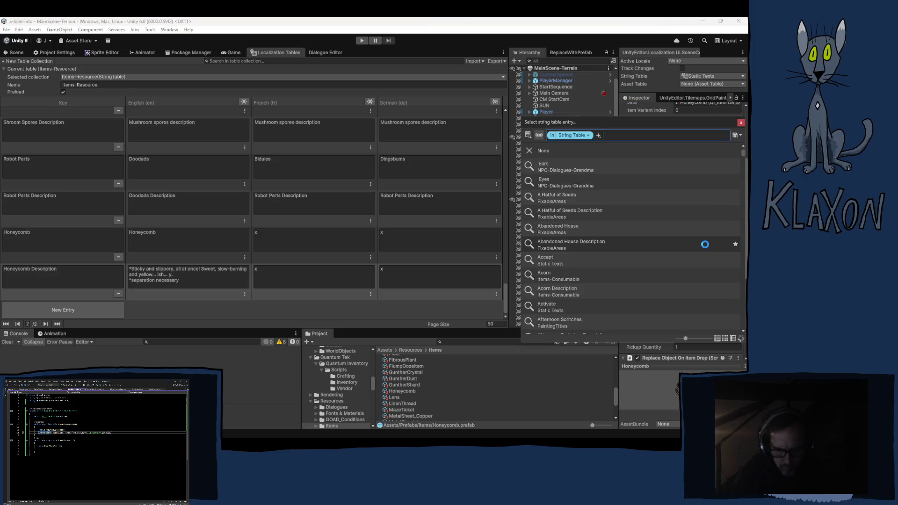
text(hon)
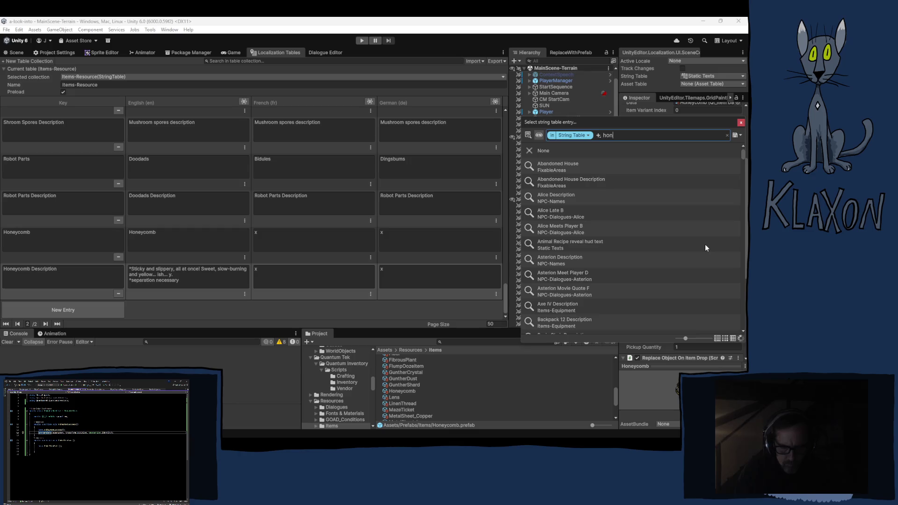
text(e)
click(569, 163)
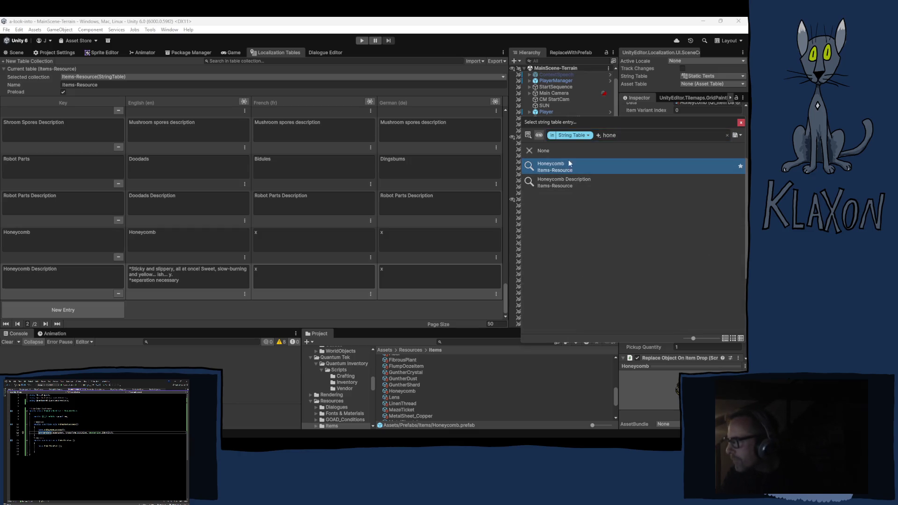
double_click(569, 163)
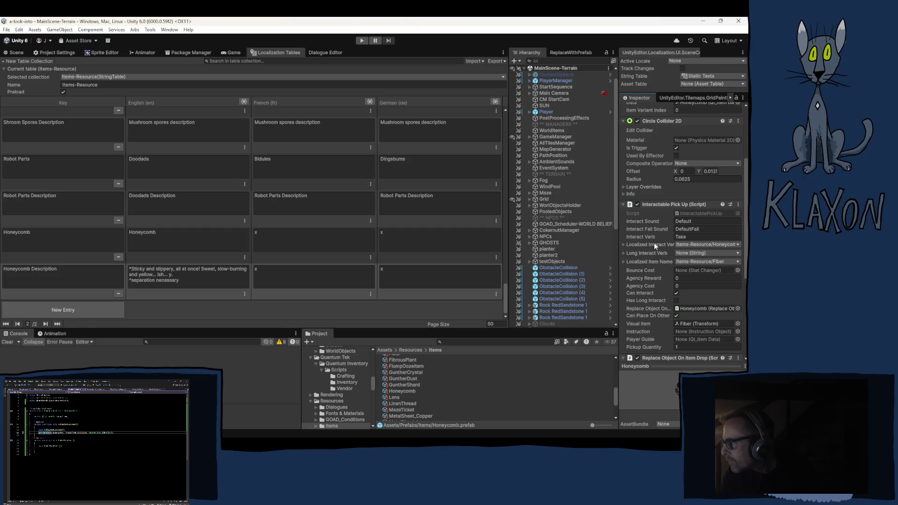
click(686, 262)
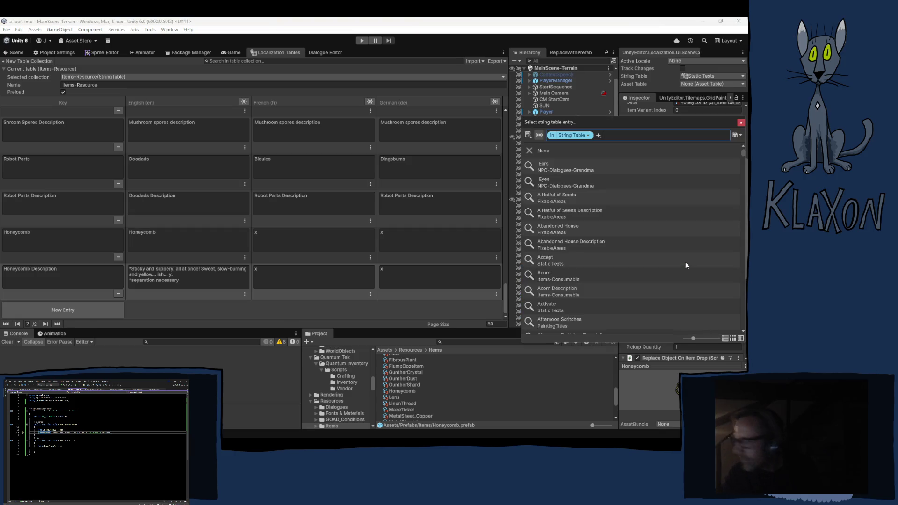
text(hone)
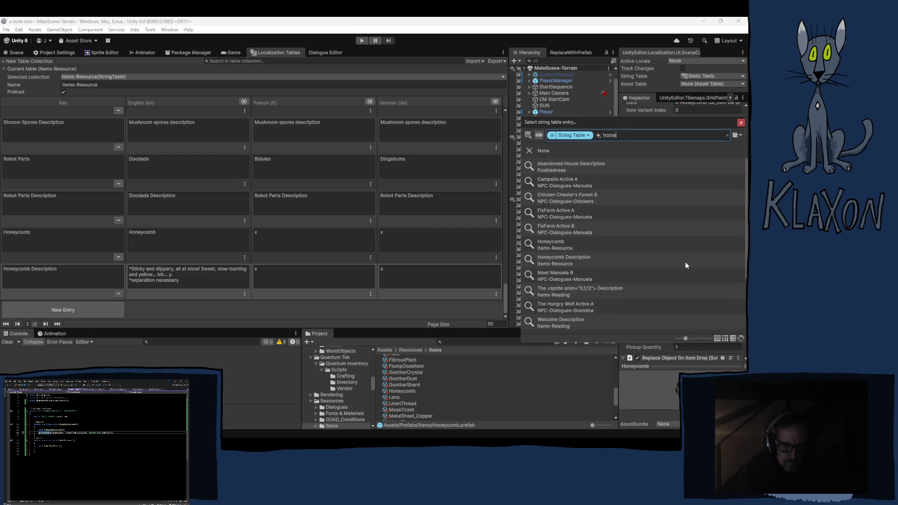
text(y)
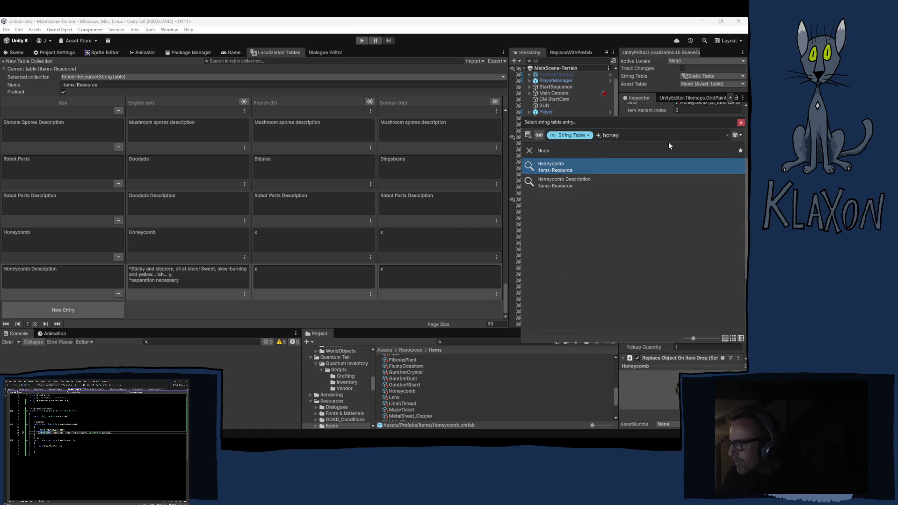
key(Return)
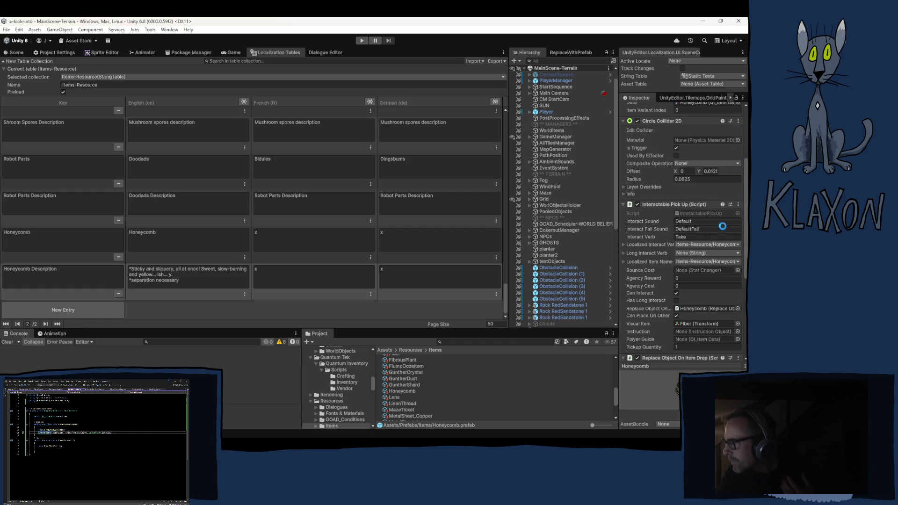
Check the visual item's asset reference and switch over to Visual Studio.
click(686, 325)
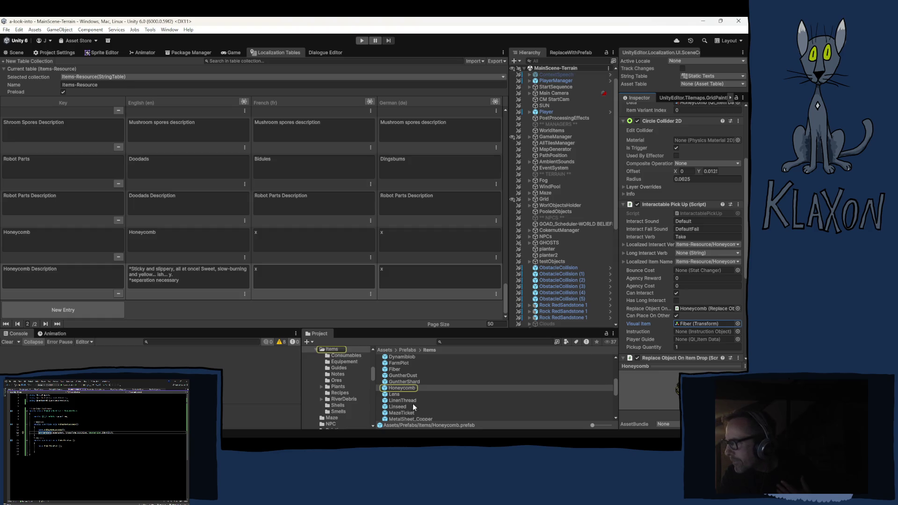
scroll(652, 305, down, 3)
scroll(653, 304, down, 1)
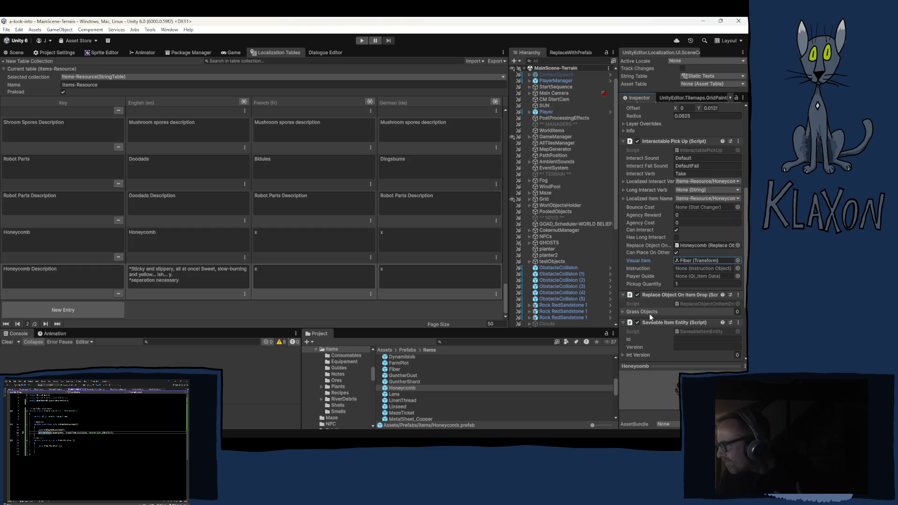
scroll(650, 318, down, 4)
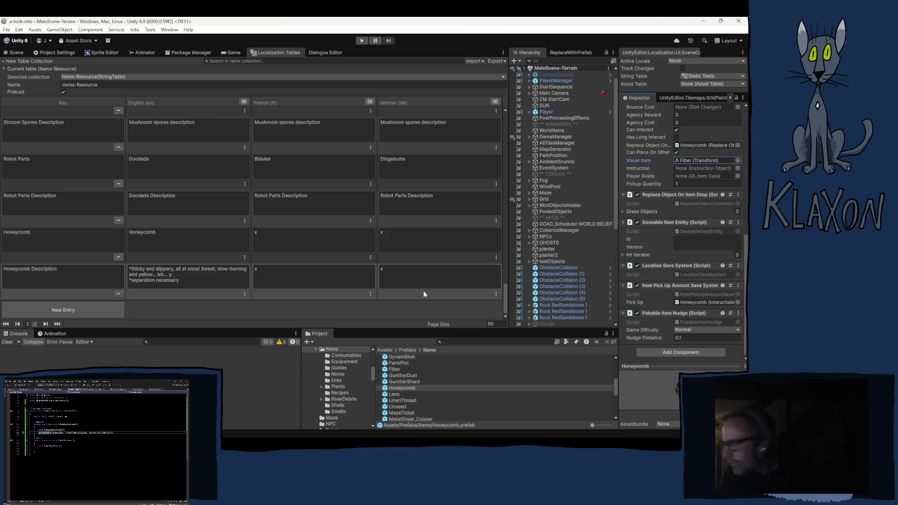
key(alt+Tab)
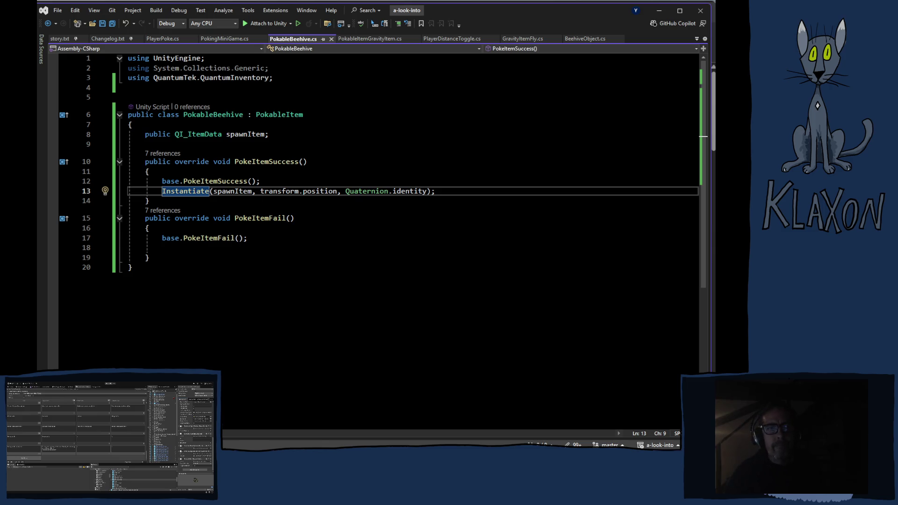
Switch to the browser's YouTube queue and skip to the next track, There Is No Time (Live 1992).
key(alt+Tab)
key(shift+n)
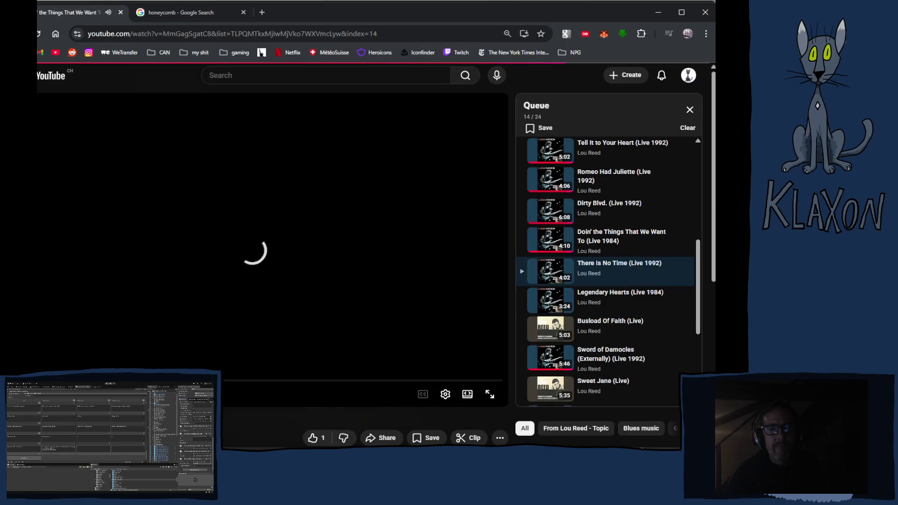
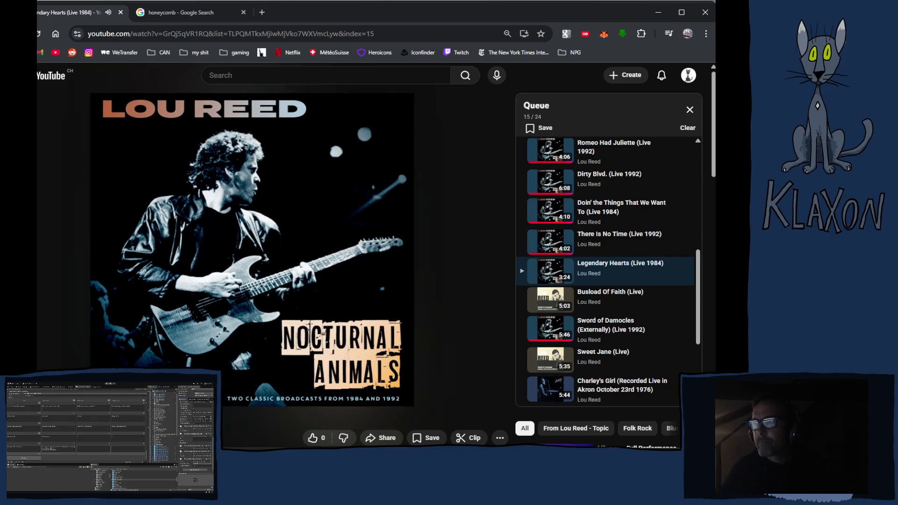
Bring the Unity editor with the MainScene-Terrain game scene to the front.
key(alt+Tab)
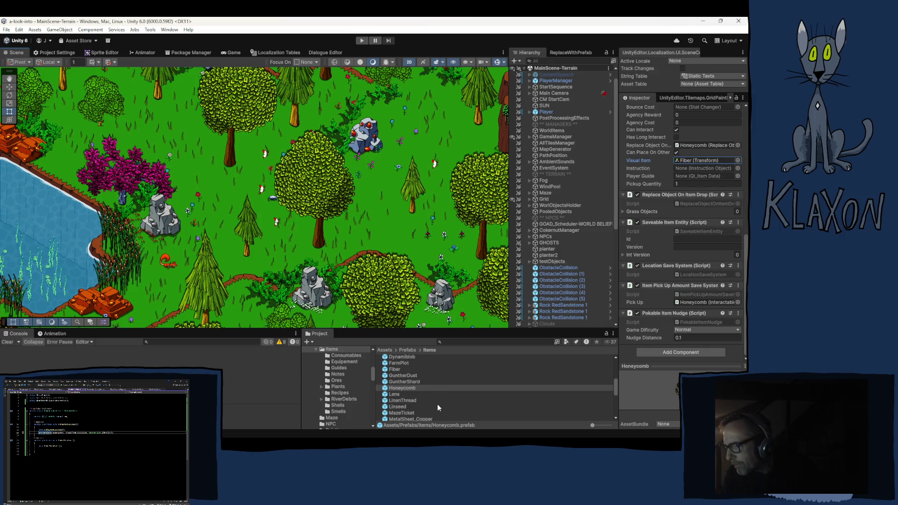
scroll(345, 405, up, 4)
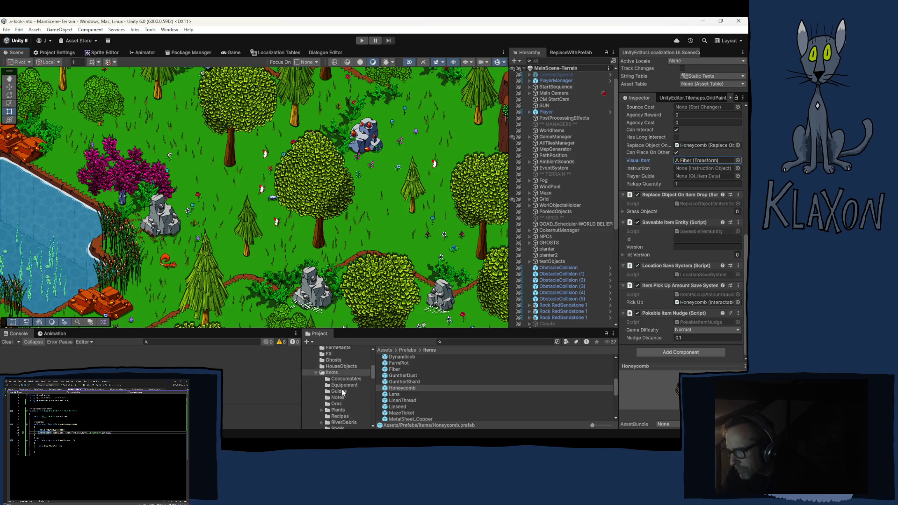
scroll(349, 398, up, 2)
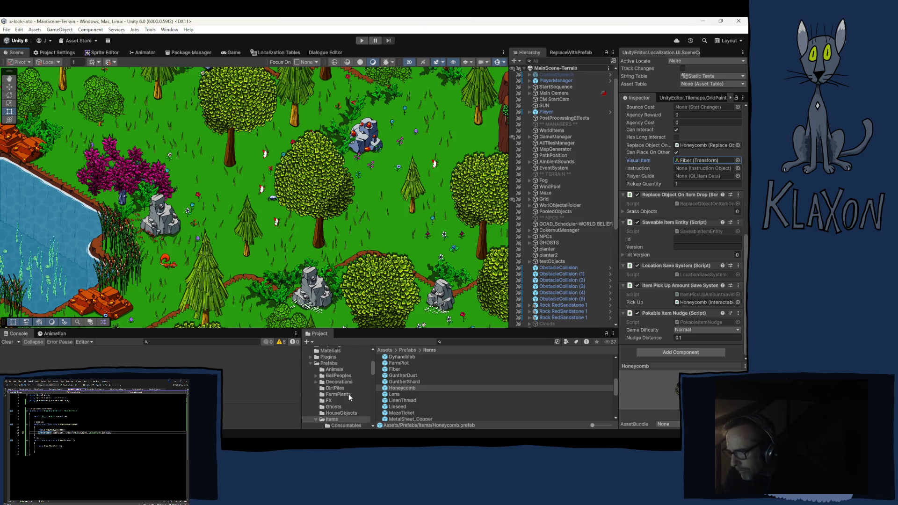
click(339, 368)
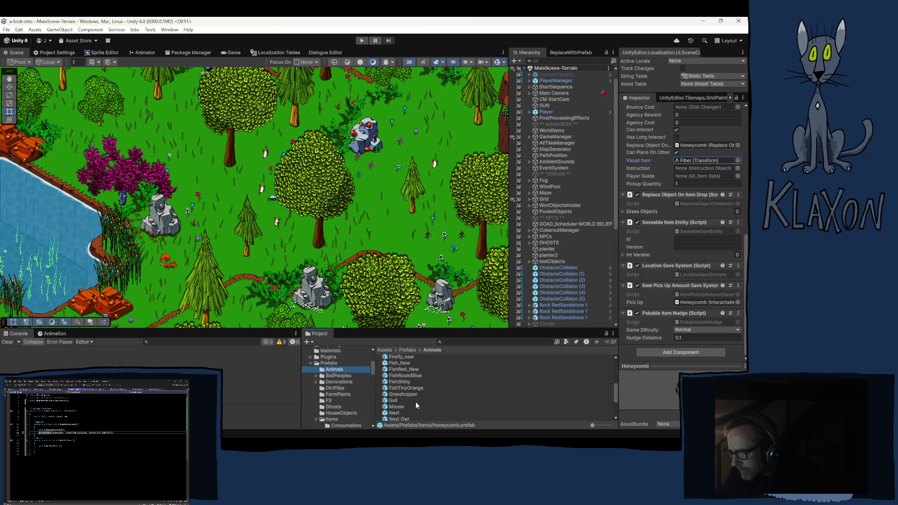
scroll(407, 405, up, 2)
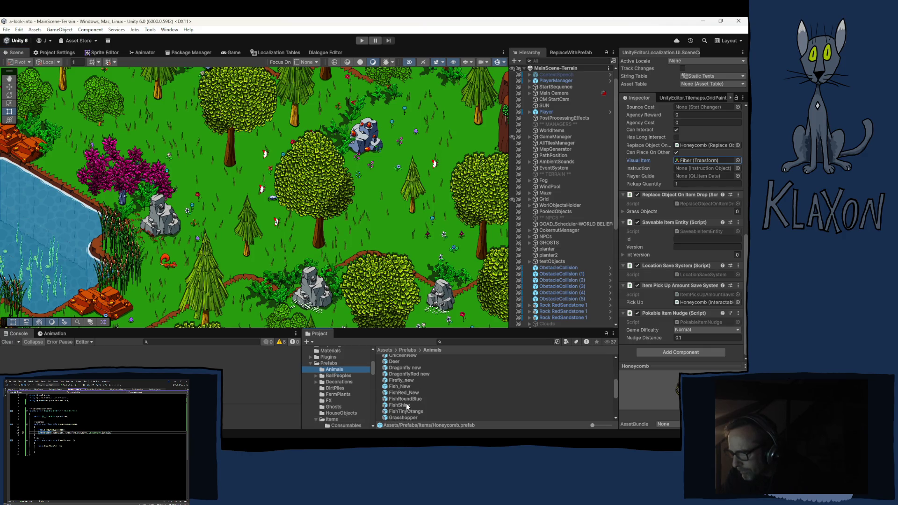
scroll(407, 405, up, 2)
scroll(473, 388, up, 4)
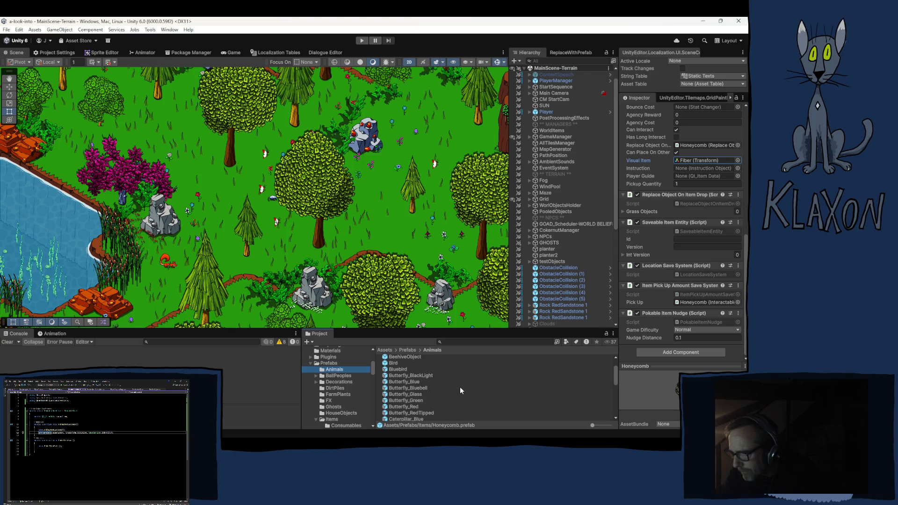
scroll(460, 389, up, 2)
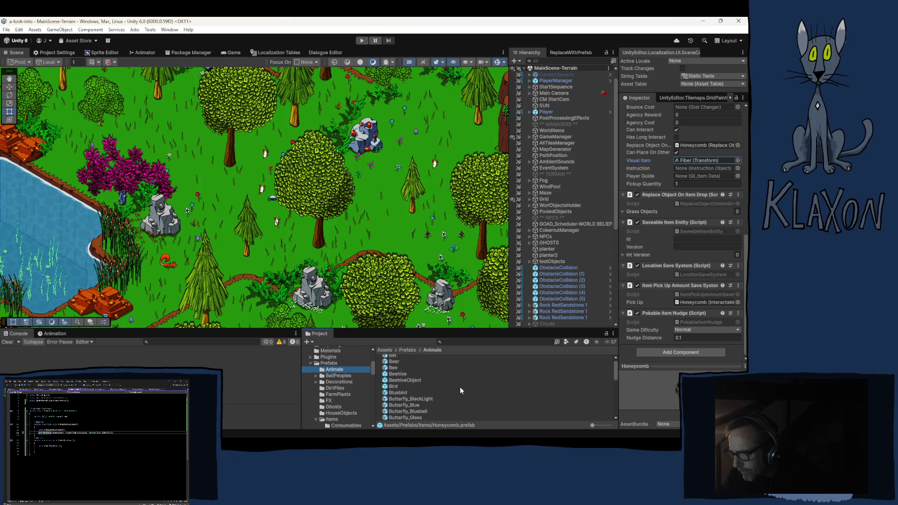
click(398, 375)
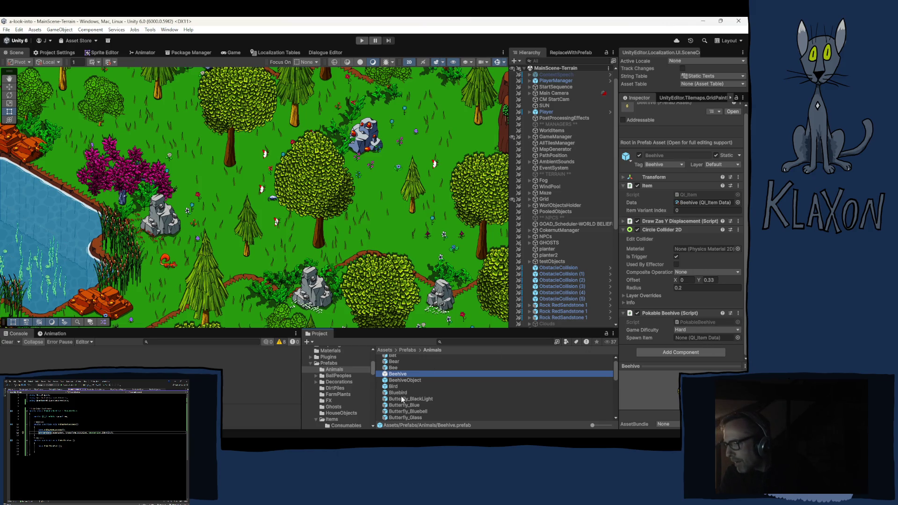
scroll(335, 397, down, 2)
click(333, 396)
scroll(431, 389, down, 2)
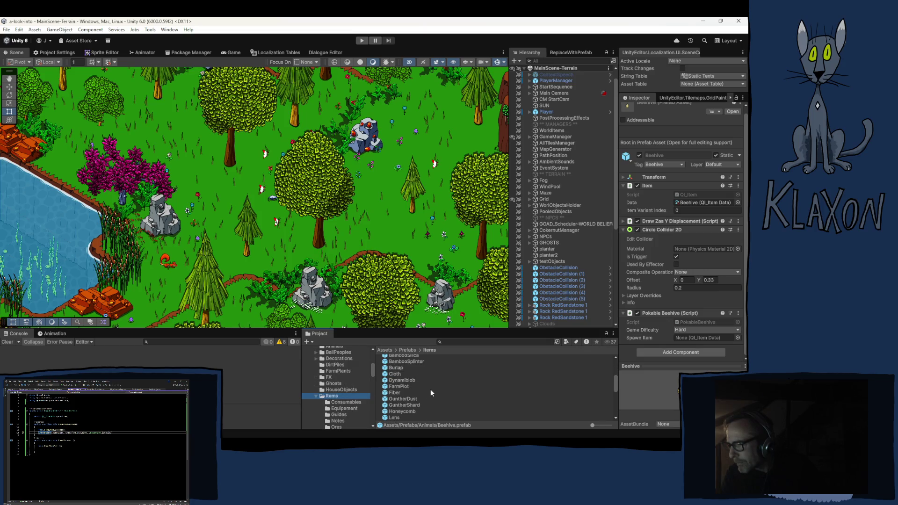
mouse_move(397, 411)
mouse_down()
mouse_move(481, 410)
mouse_move(733, 341)
mouse_move(698, 338)
mouse_up()
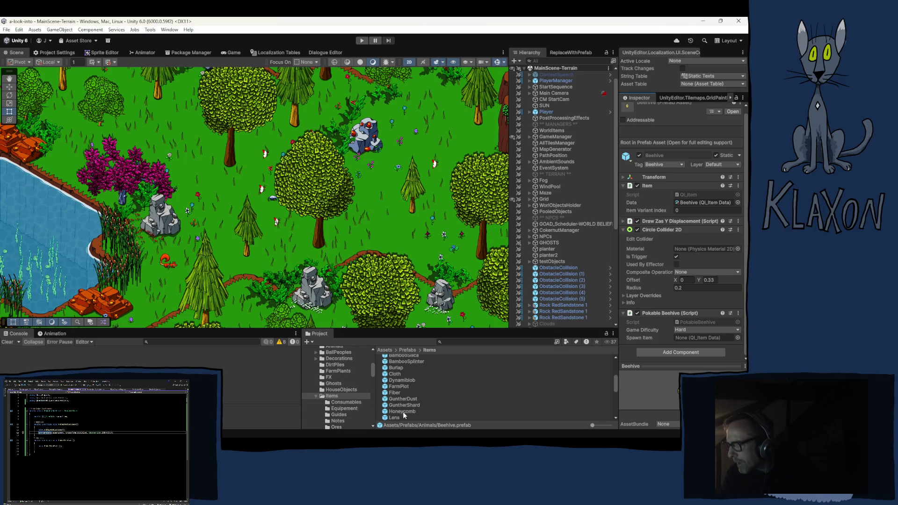
mouse_move(393, 412)
mouse_down()
mouse_move(552, 398)
mouse_move(689, 339)
mouse_up()
click(398, 412)
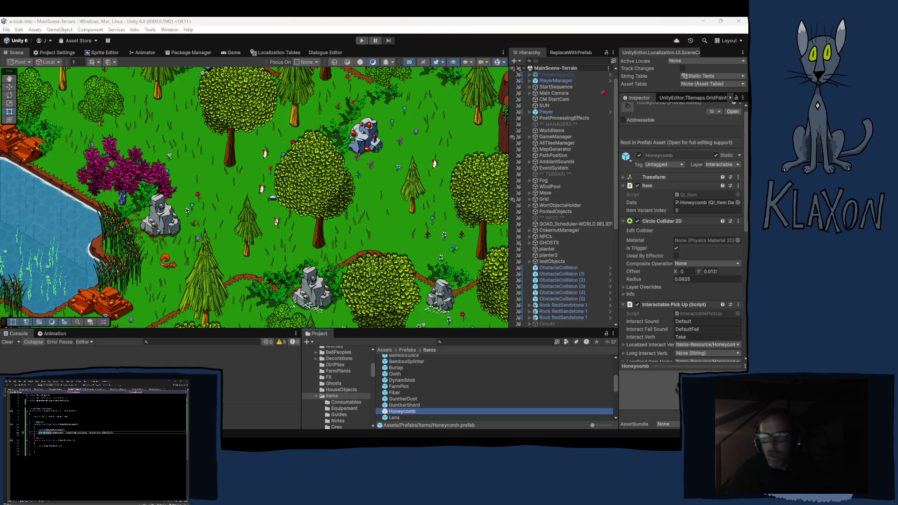
Select the Beehive prefab in the Animals prefabs folder and browse the Quantum Tek scripts.
click(569, 305)
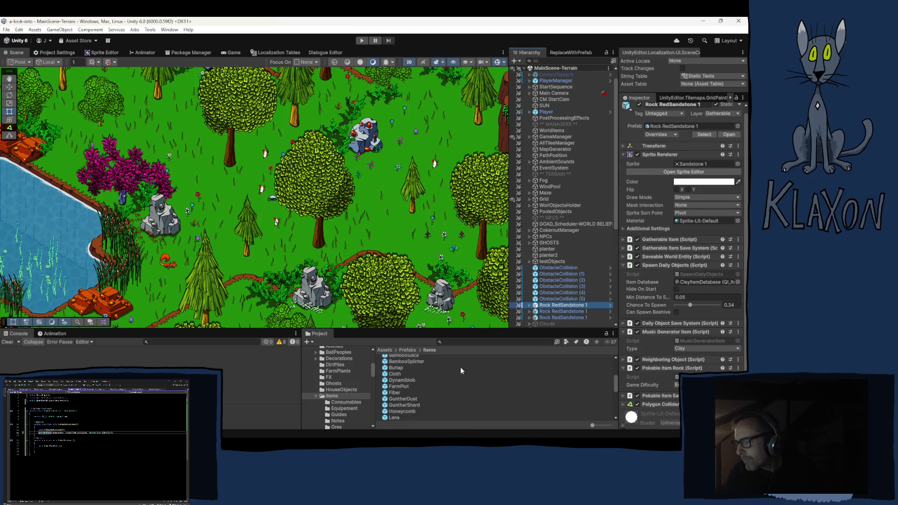
scroll(343, 388, up, 2)
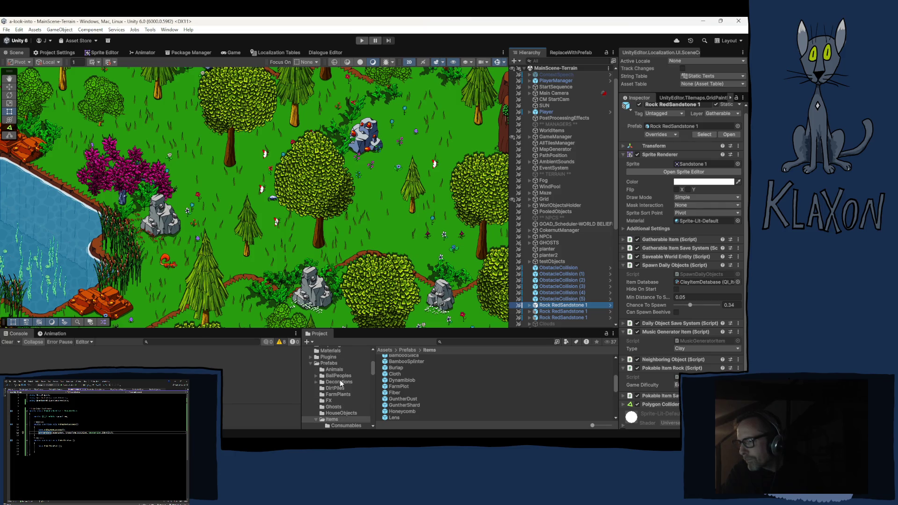
click(339, 370)
scroll(411, 396, up, 5)
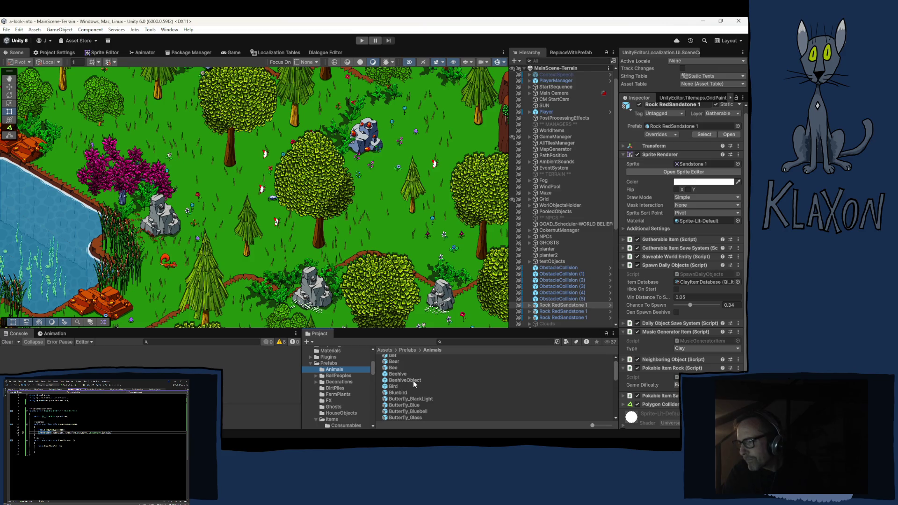
click(399, 377)
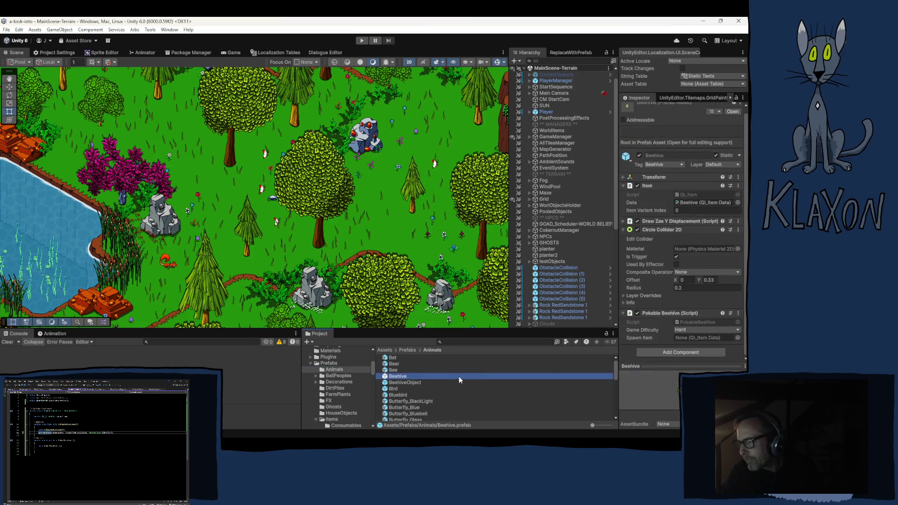
scroll(331, 380, up, 2)
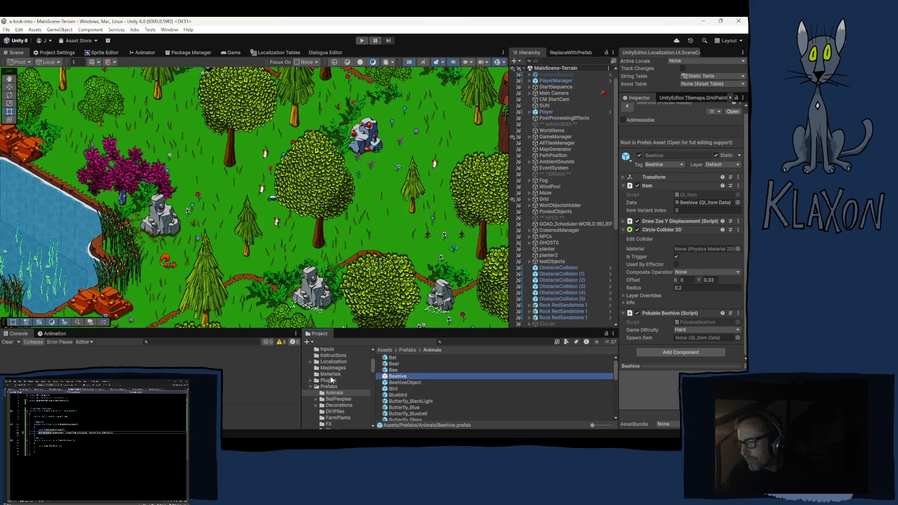
click(310, 387)
click(311, 392)
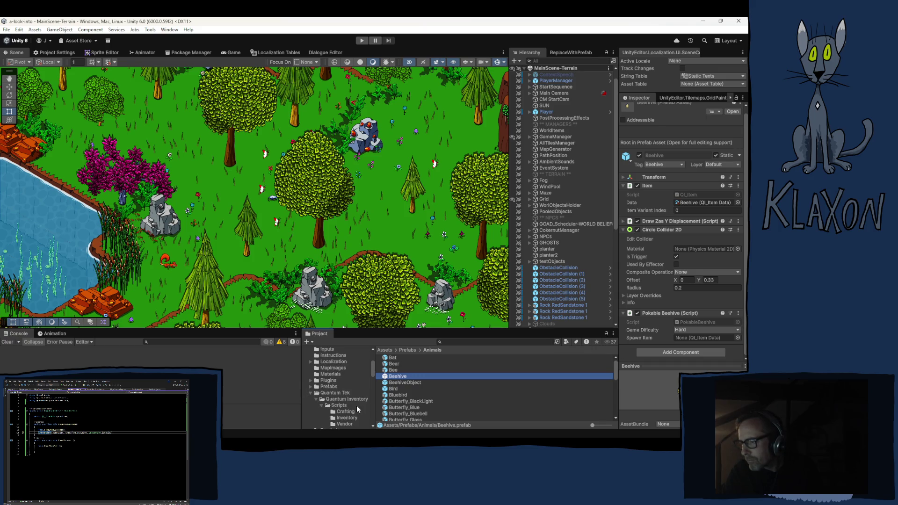
scroll(328, 403, down, 2)
click(310, 370)
scroll(340, 383, down, 2)
scroll(337, 382, down, 2)
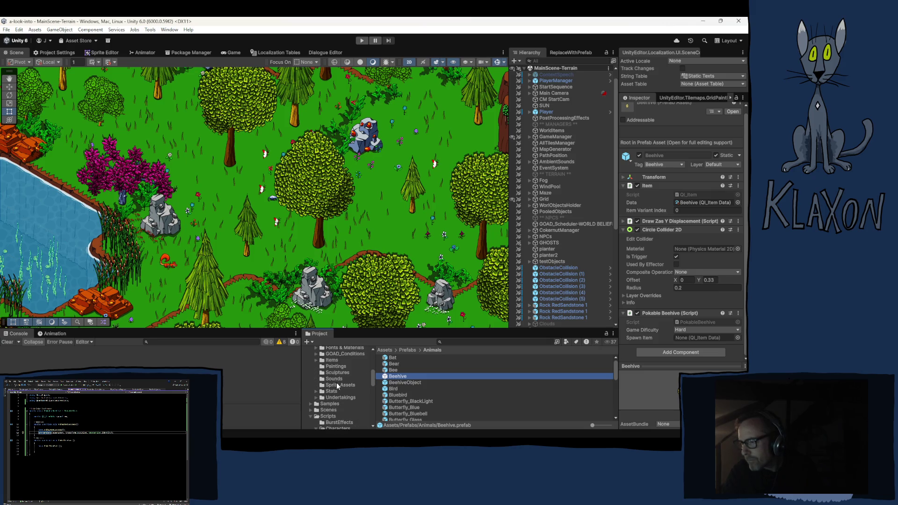
Drag the Honeycomb item data from Resources/Items into the Beehive's Spawn Item field.
click(316, 360)
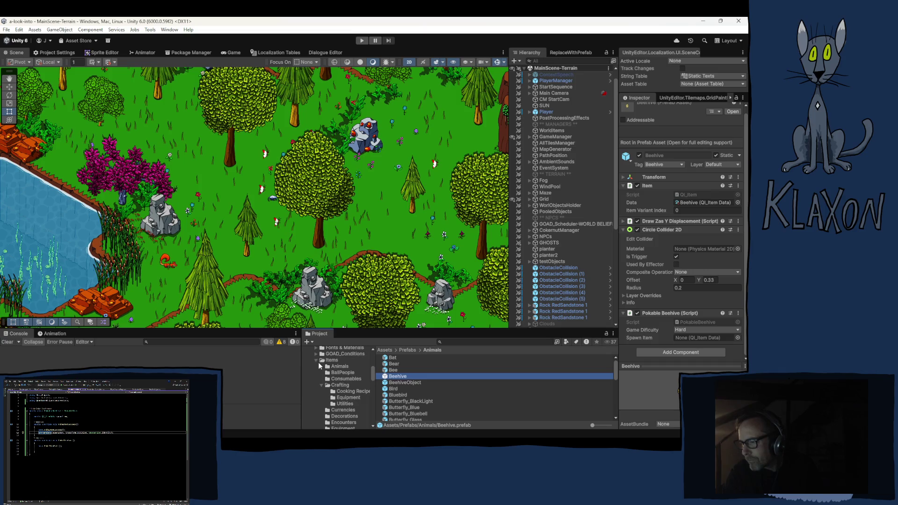
click(313, 361)
click(328, 361)
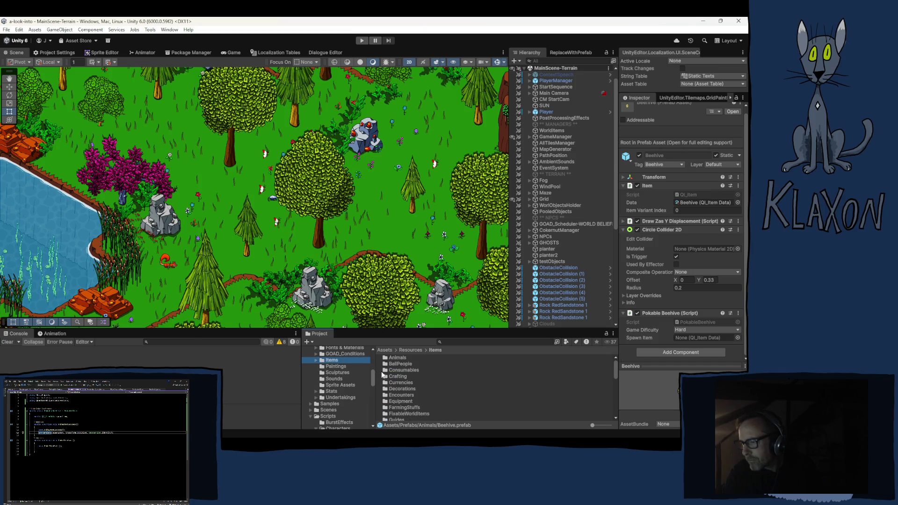
scroll(458, 406, down, 3)
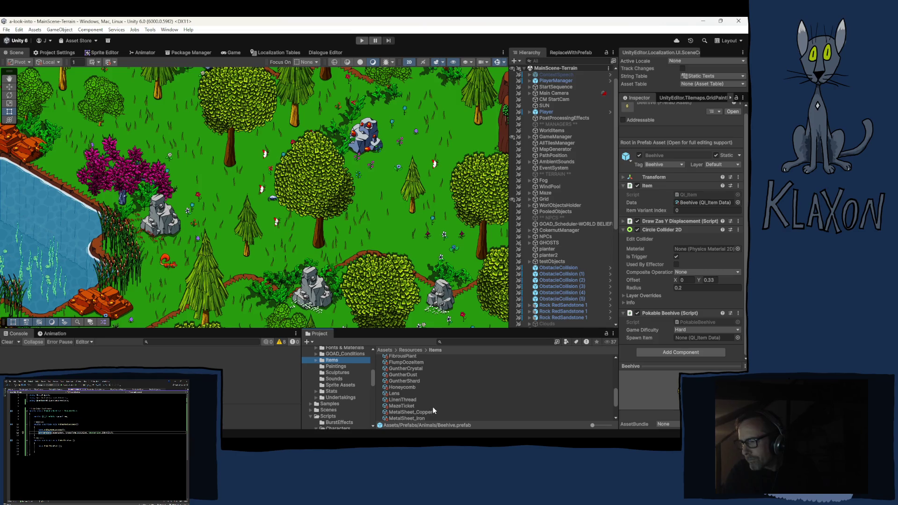
scroll(403, 386, up, 2)
drag(694, 333, 676, 341)
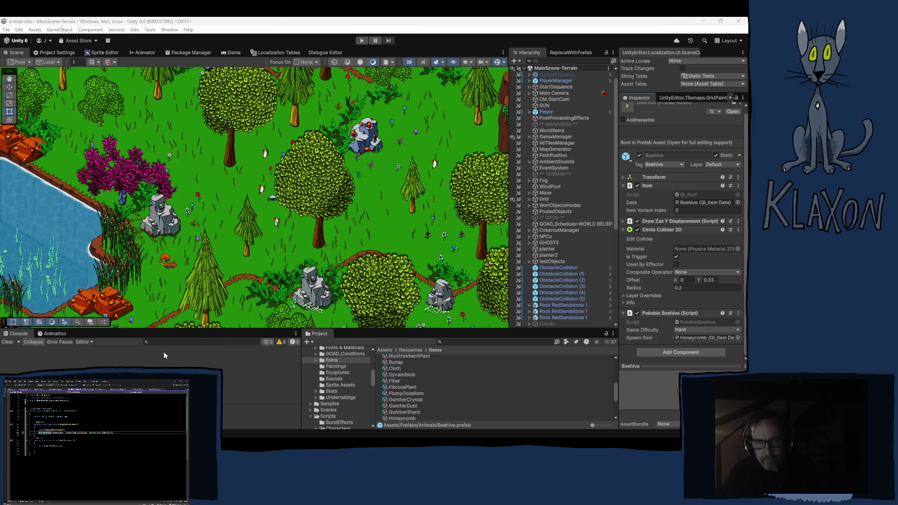
key(alt+Tab)
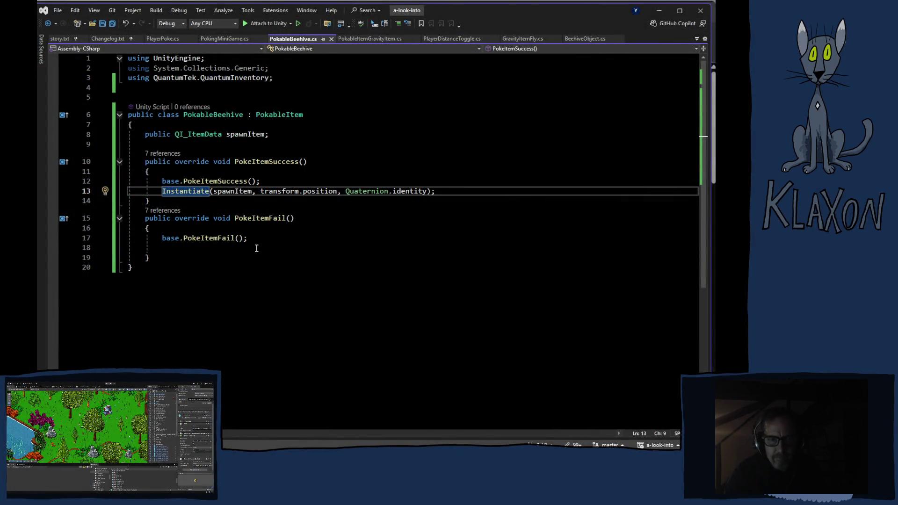
Change the line 13 Instantiate call to spawn spawnItem.ItemPrefabVariants[0].
click(253, 191)
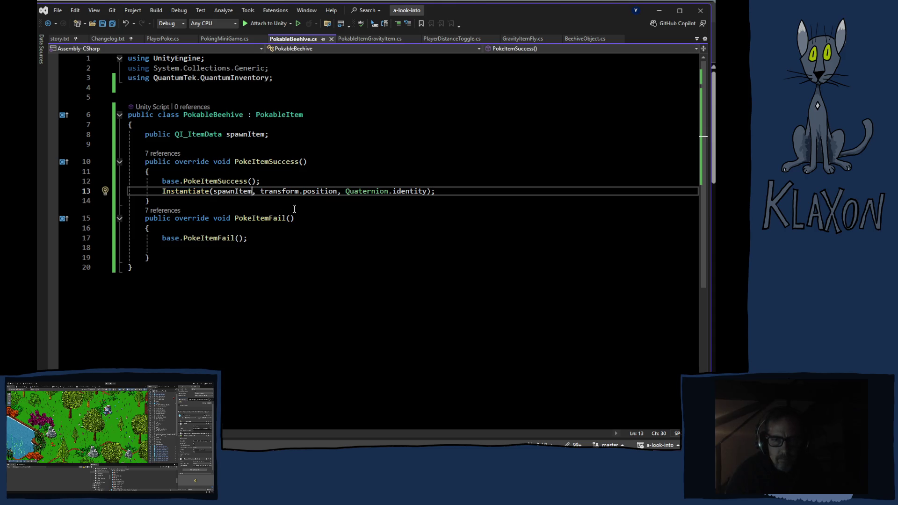
text(.)
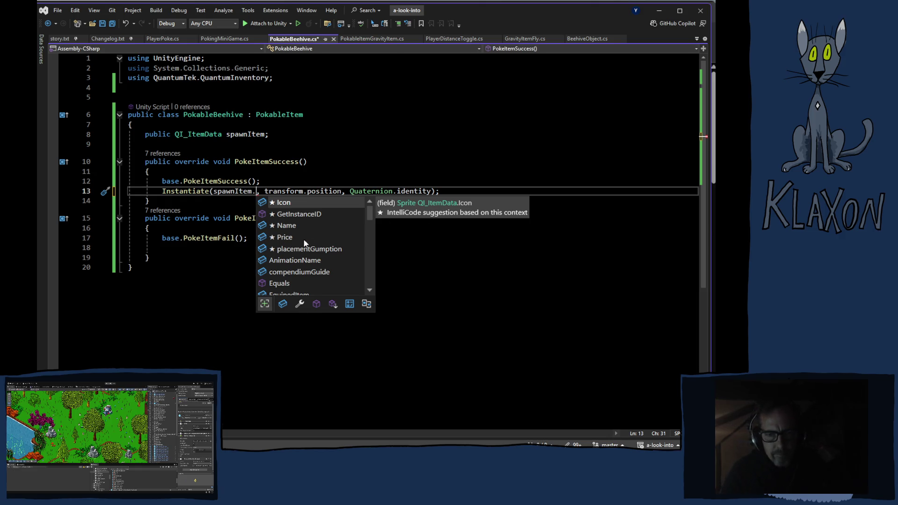
scroll(320, 231, down, 1)
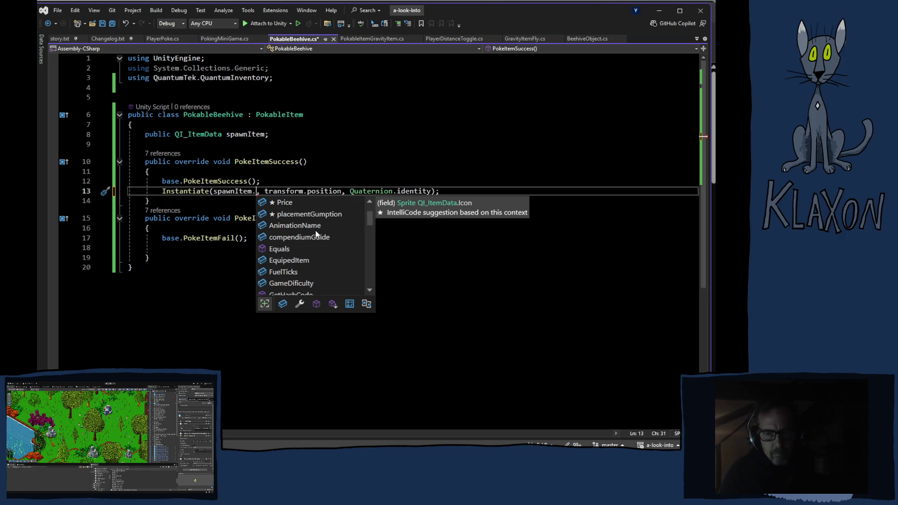
scroll(314, 233, down, 2)
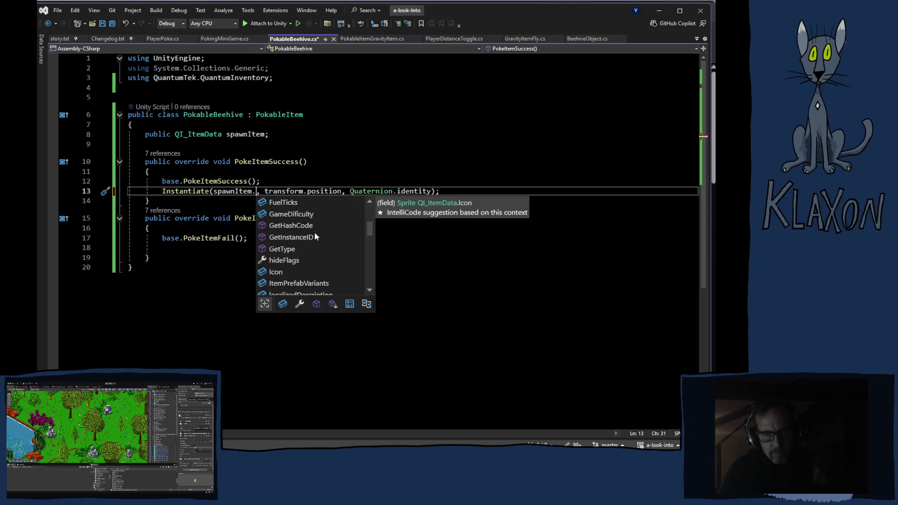
scroll(314, 232, down, 1)
double_click(314, 249)
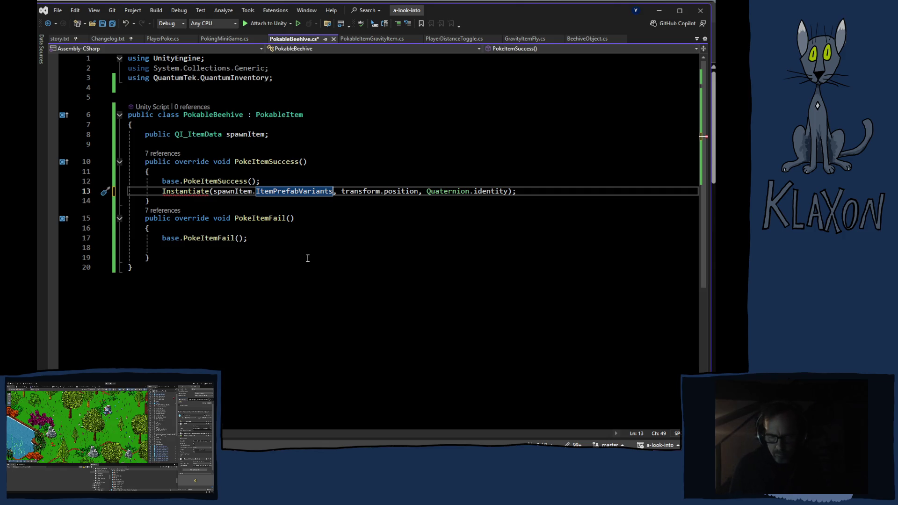
text([0)
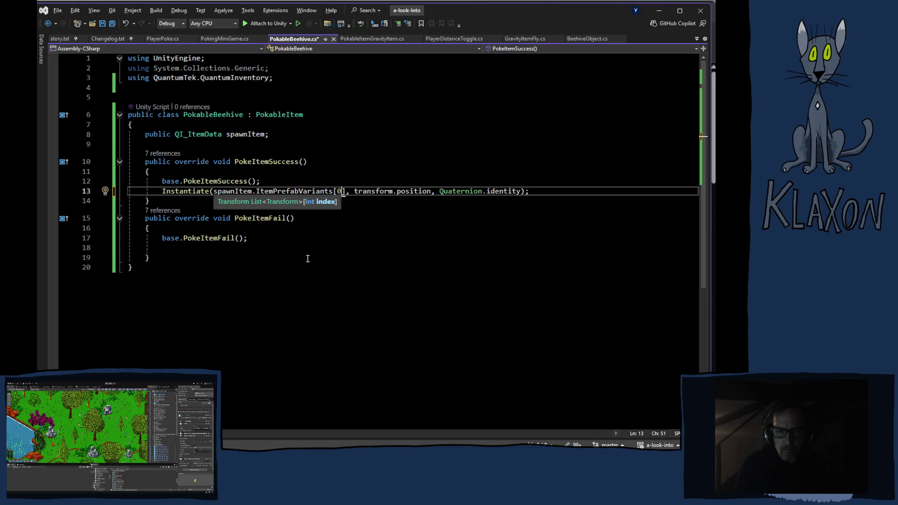
click(550, 194)
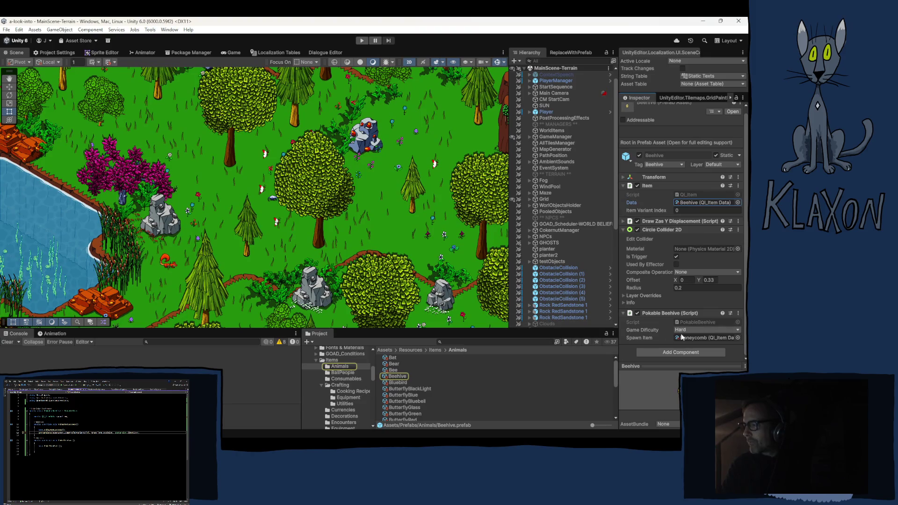
Locate the Honeycomb item data and leave its Game Difficulty at None.
click(695, 338)
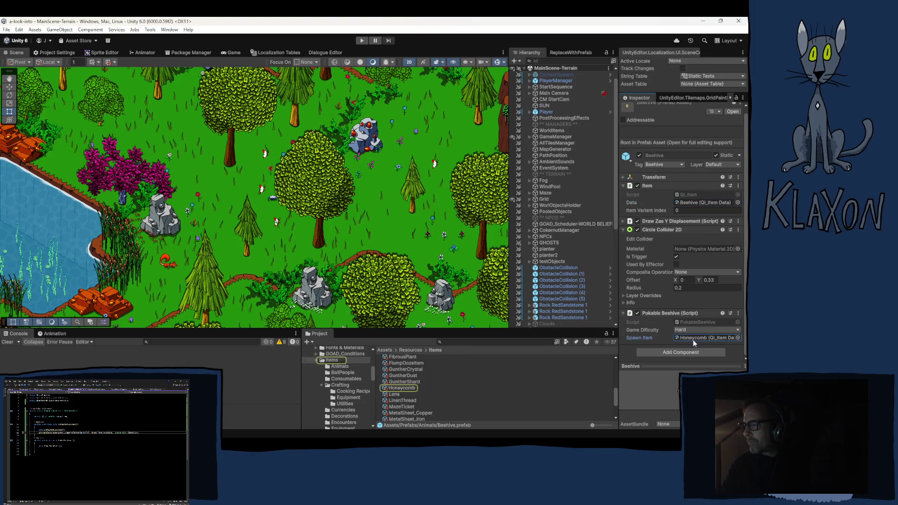
click(400, 387)
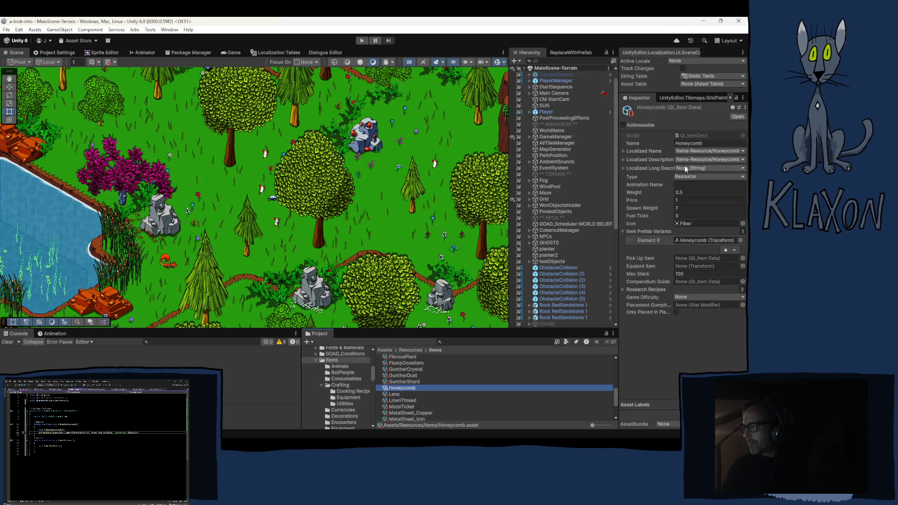
click(686, 298)
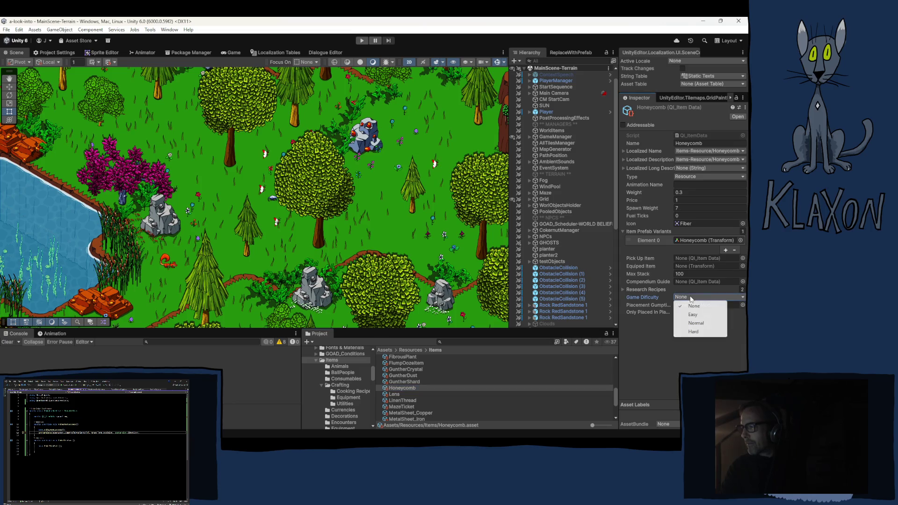
click(661, 353)
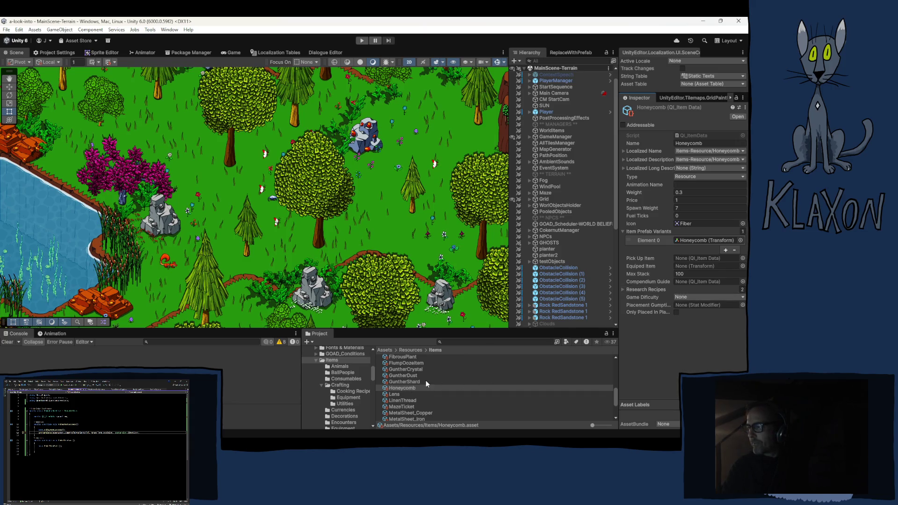
Follow Element 0 to the Honeycomb prefab and review its components in the Inspector.
click(690, 240)
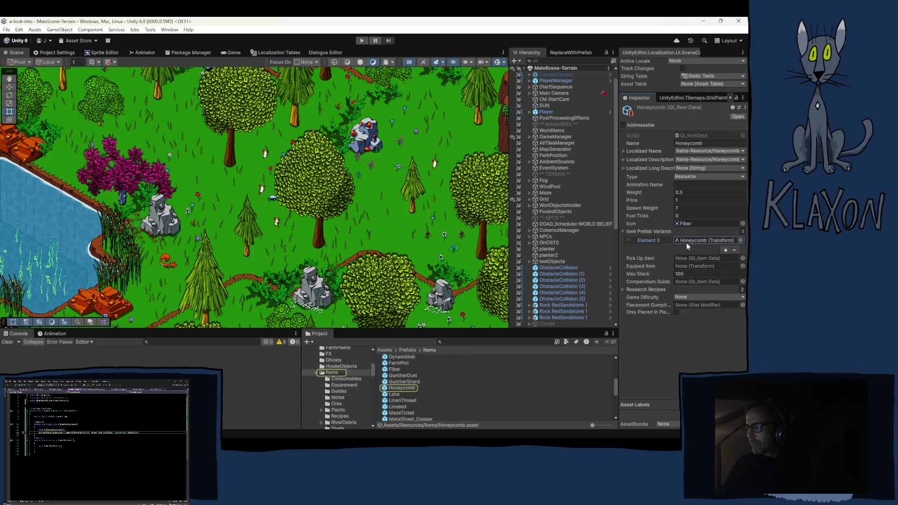
click(403, 389)
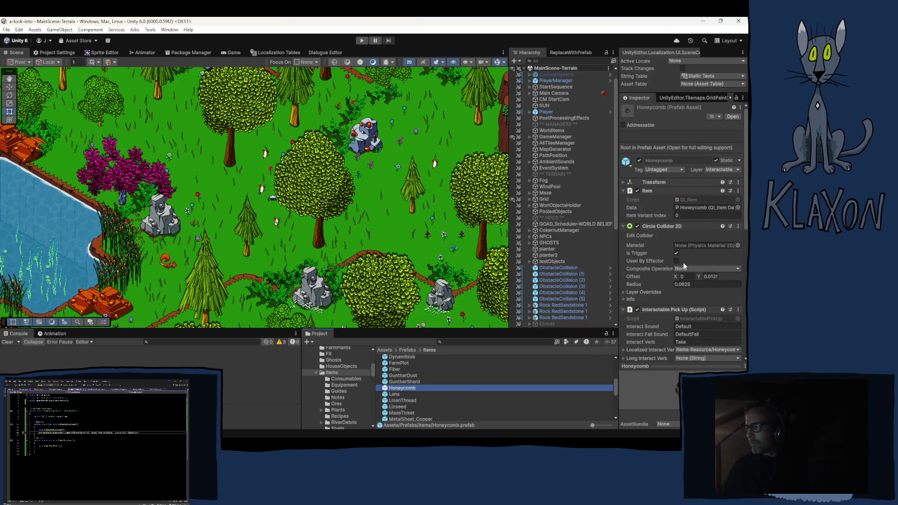
scroll(673, 262, down, 7)
scroll(663, 273, down, 6)
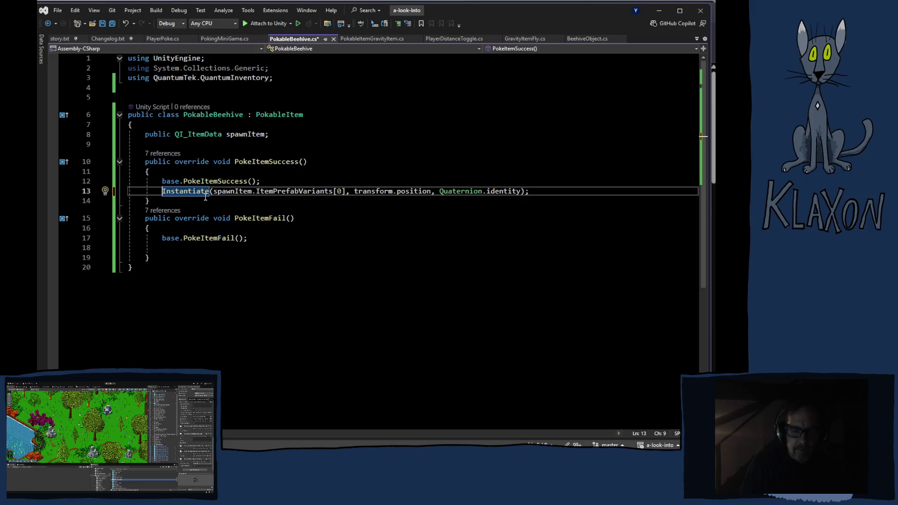
Store the instantiated object in 'var go' and begin 'if(go.TryGetComponent' on the next line.
text(var )
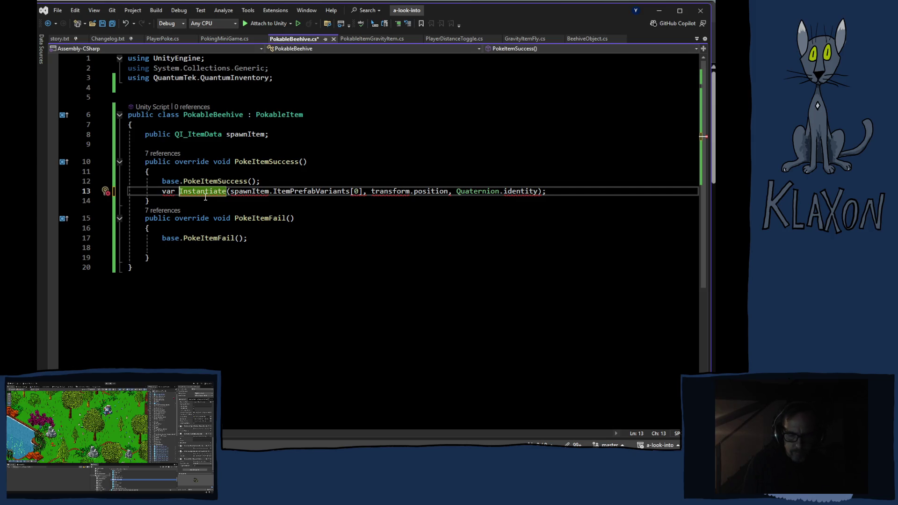
text(go =)
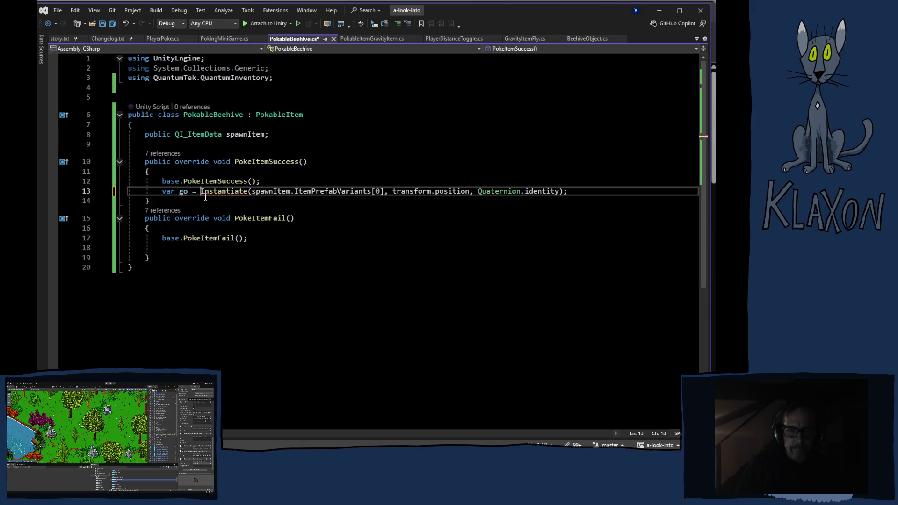
click(579, 192)
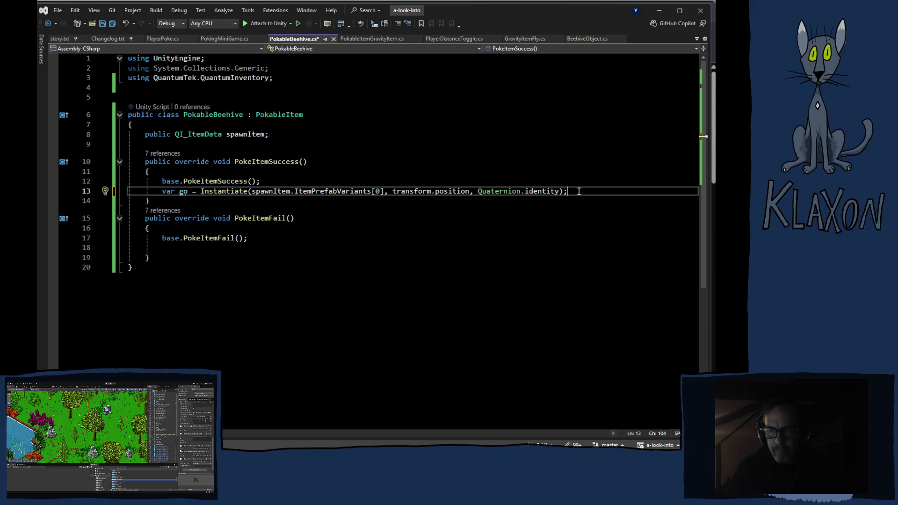
key(Return)
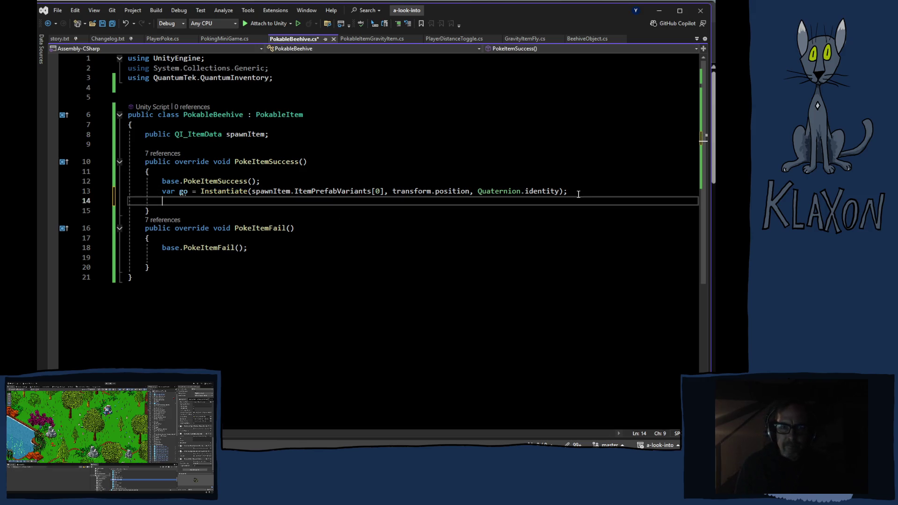
text(i)
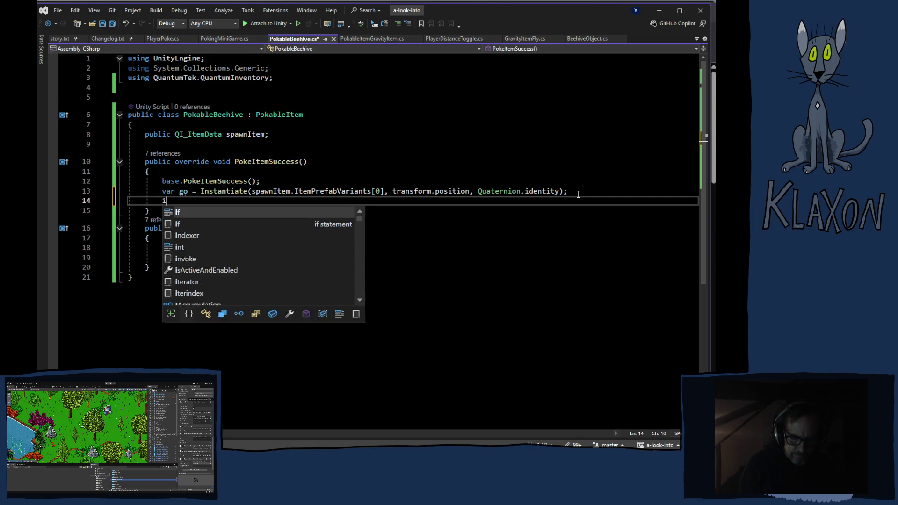
text(f()
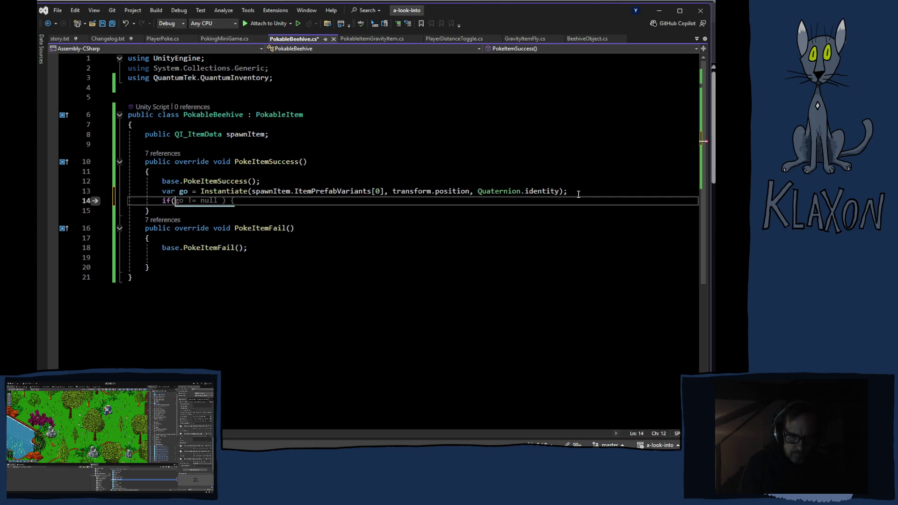
text(go.tr)
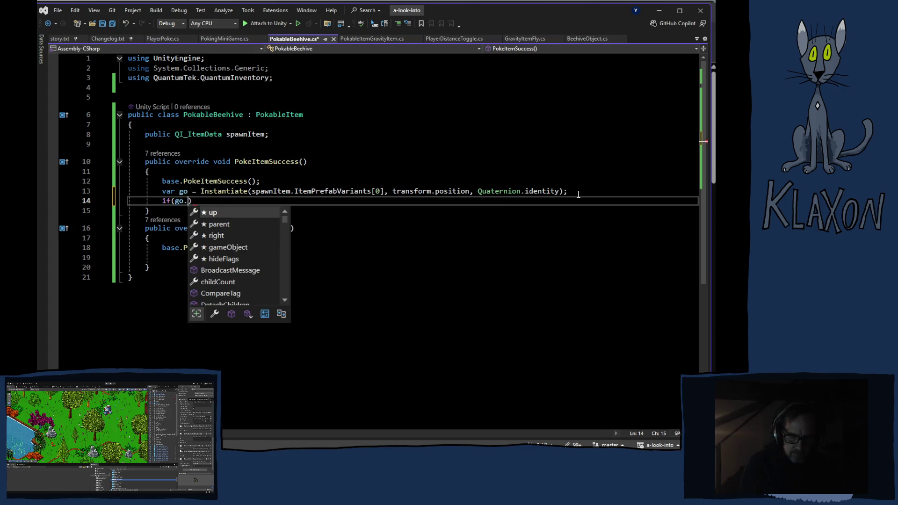
text(yGetComponent)
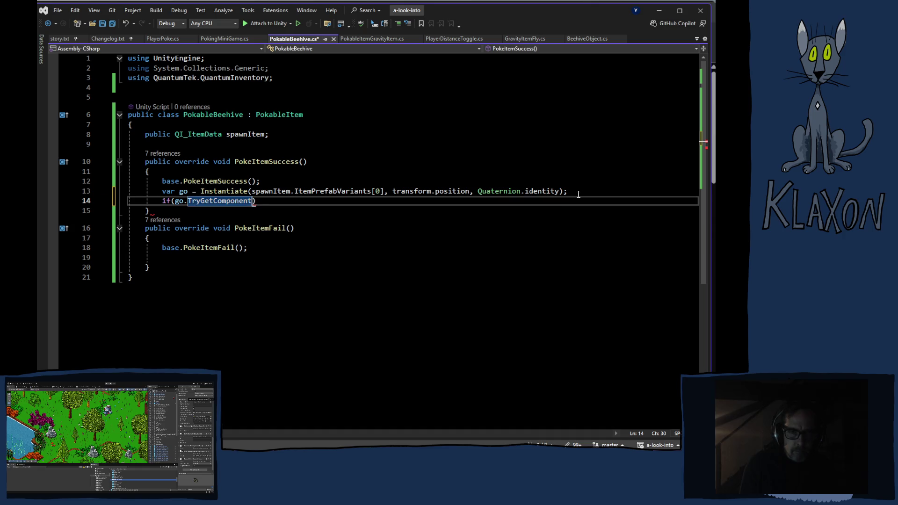
key(Tab)
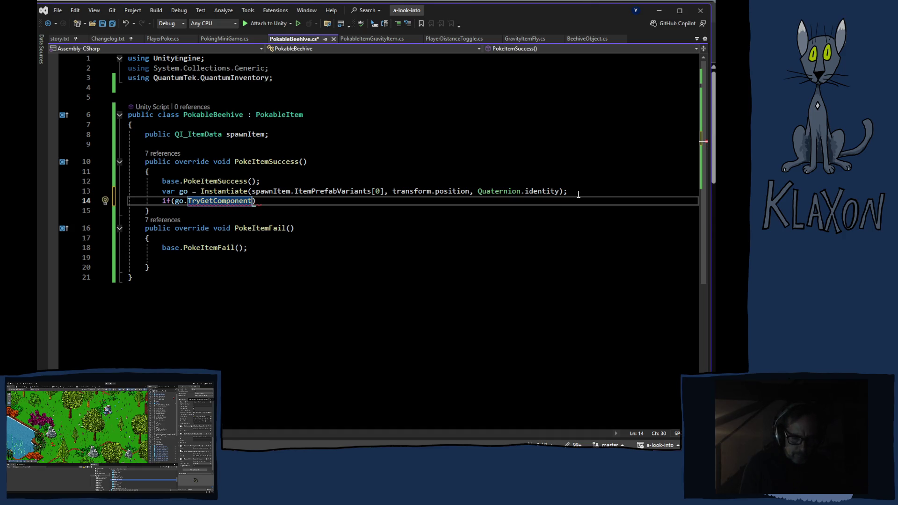
Pass SaveableItemEntity as the type checked by go.TryGetComponent.
text(()
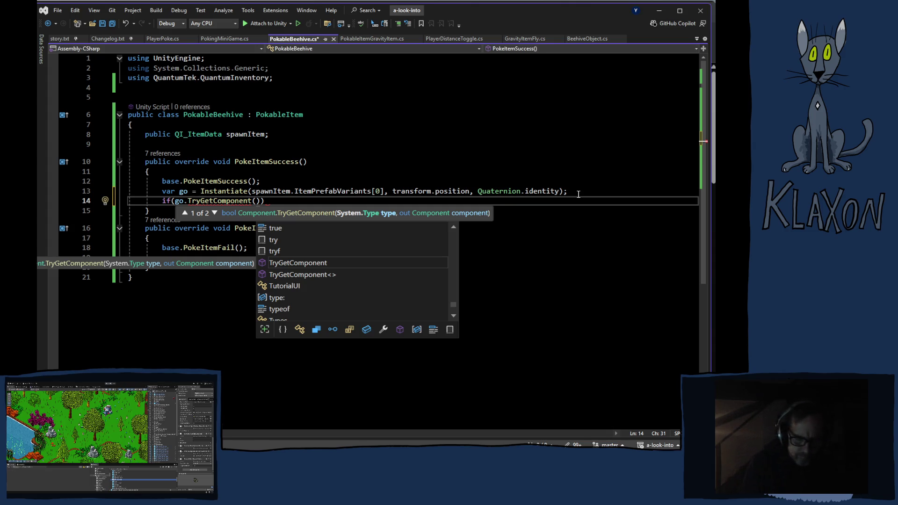
text(save)
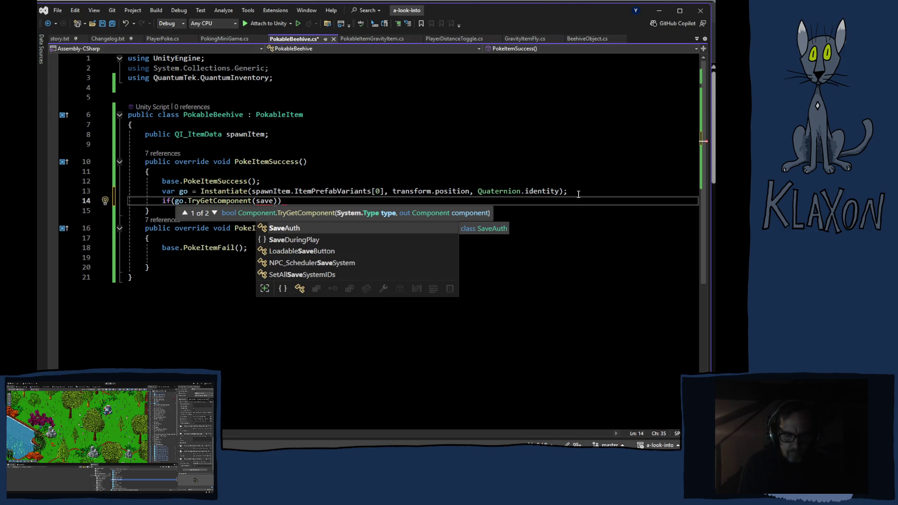
text(a)
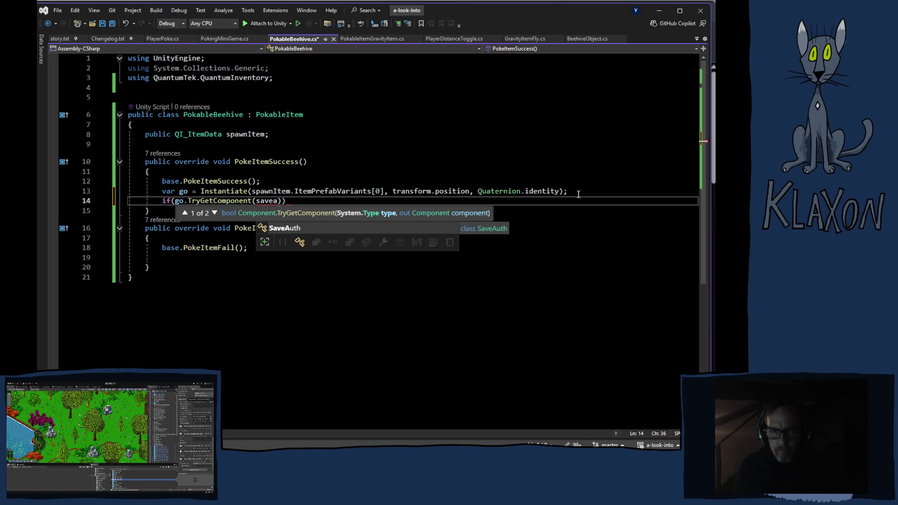
text(ble)
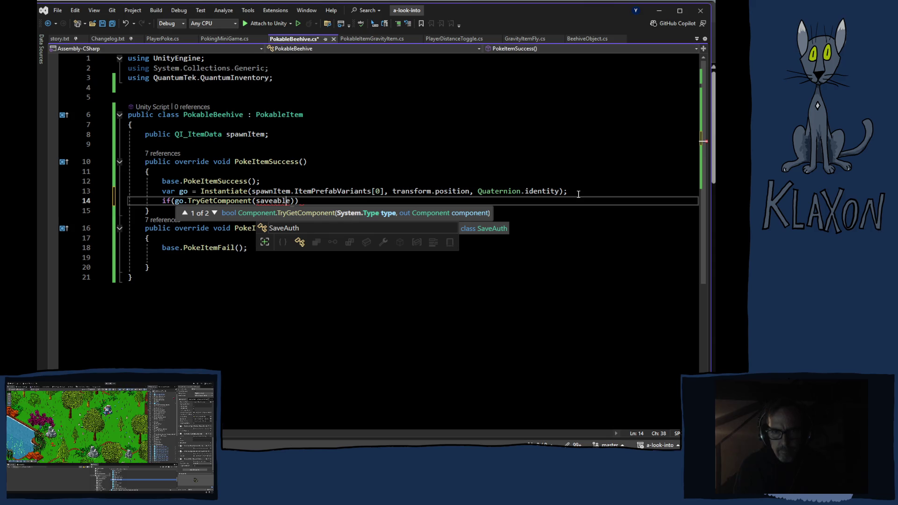
key(BackSpace)
text(S)
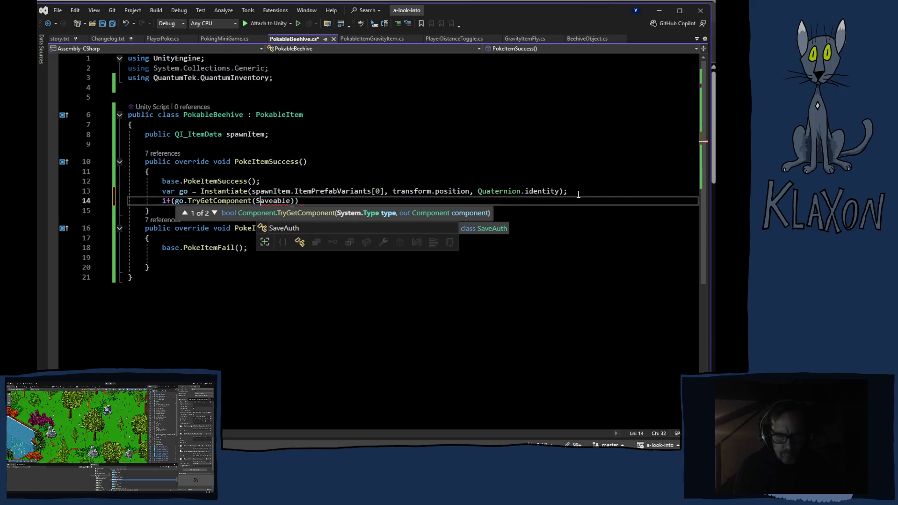
key(Right)
key(Right)
key(Right)
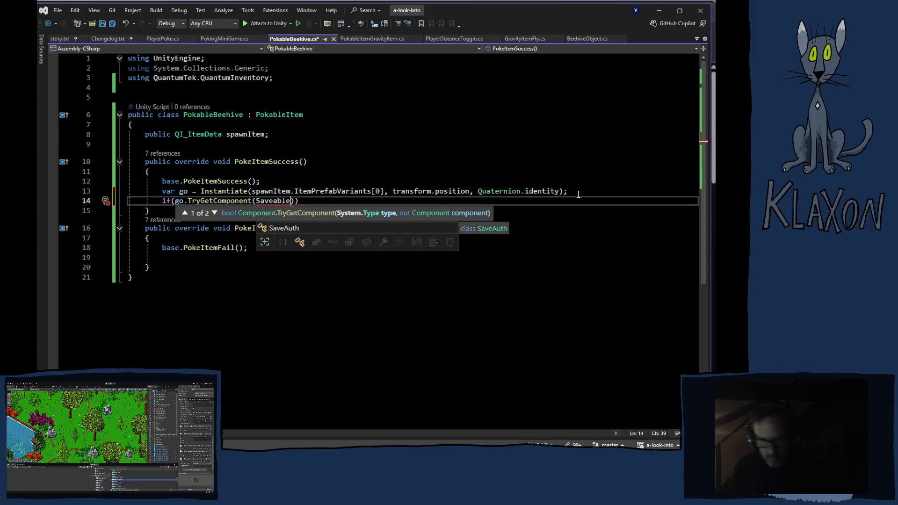
text(ItemE)
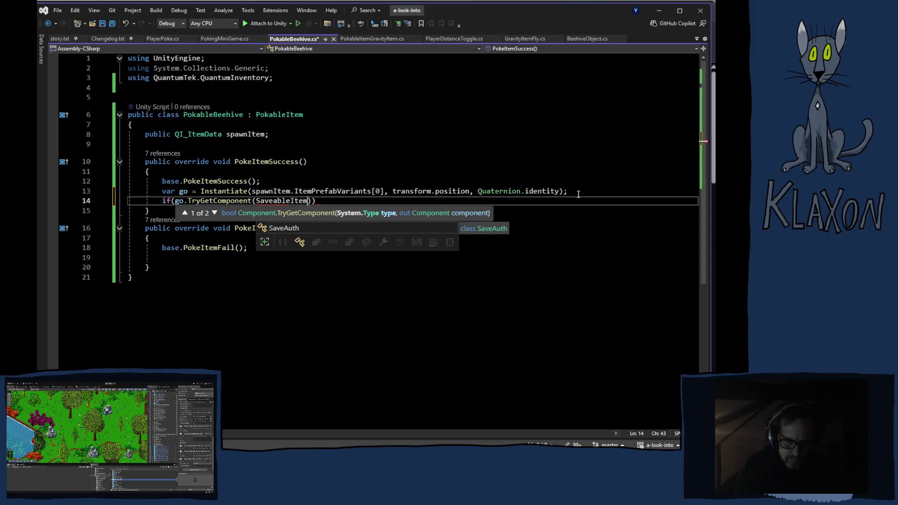
text(ntit)
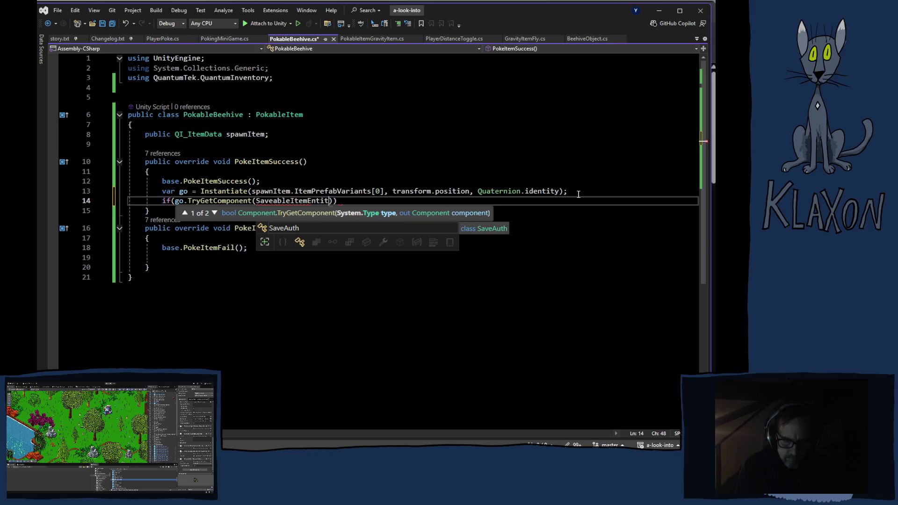
text(y)
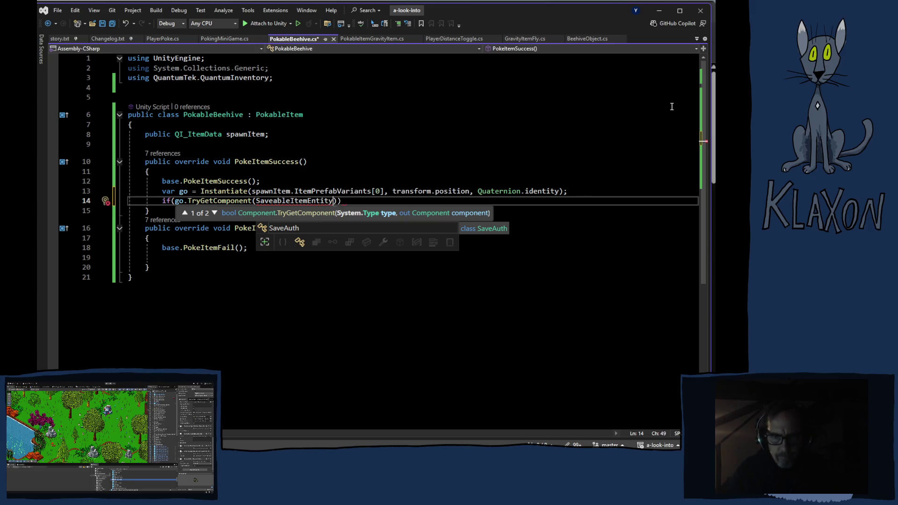
Resolve the SaveableItemEntity error by adding 'using Klaxon.SaveSystem;'.
click(327, 162)
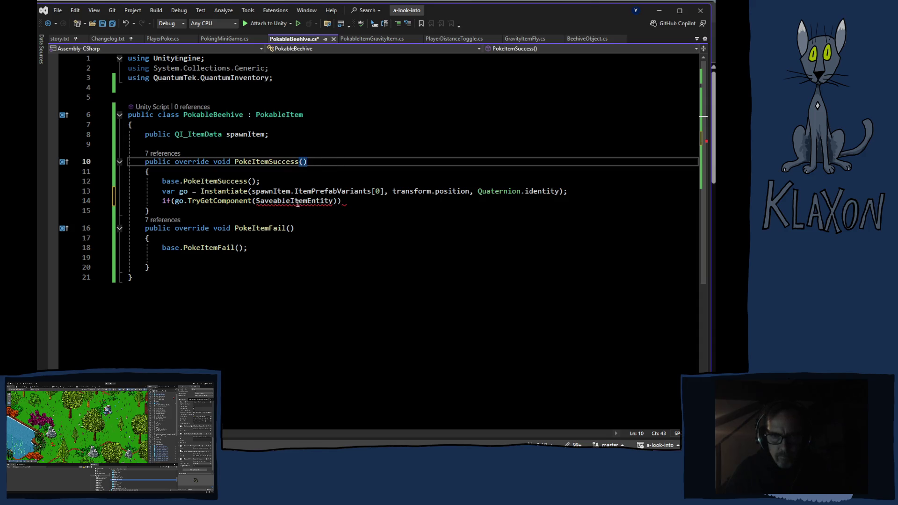
click(337, 232)
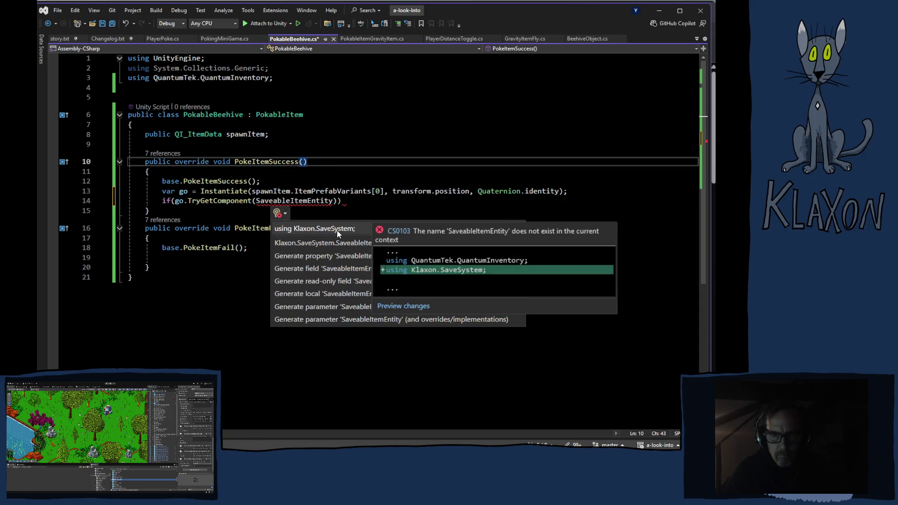
click(334, 231)
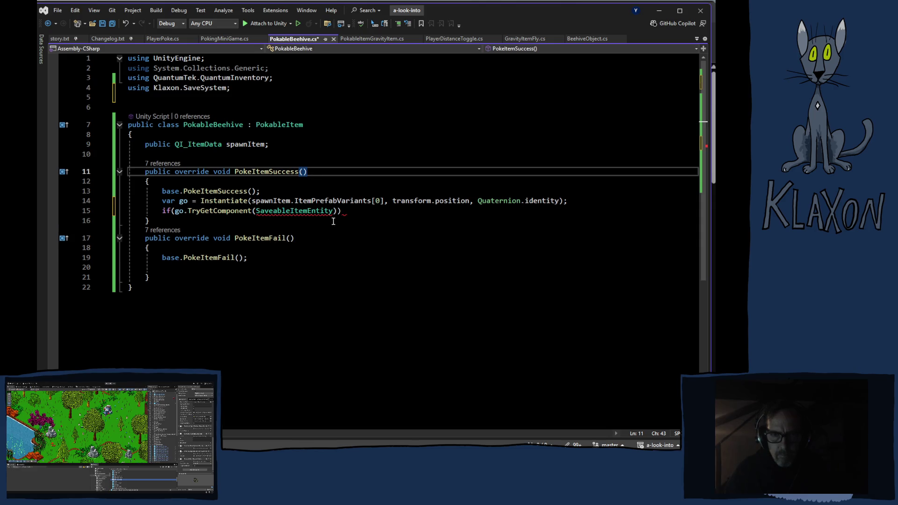
Make the check read TryGetComponent(out SaveableItemEntity saveable).
click(333, 211)
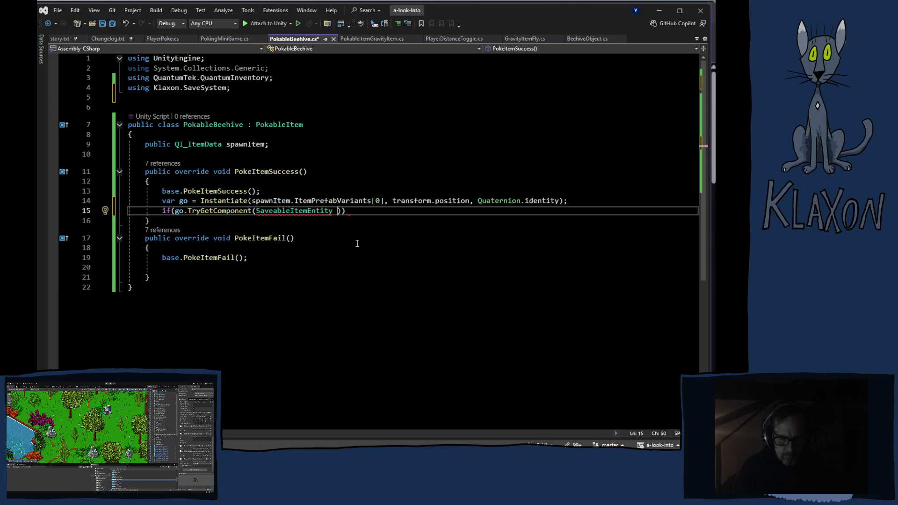
text(saveable)
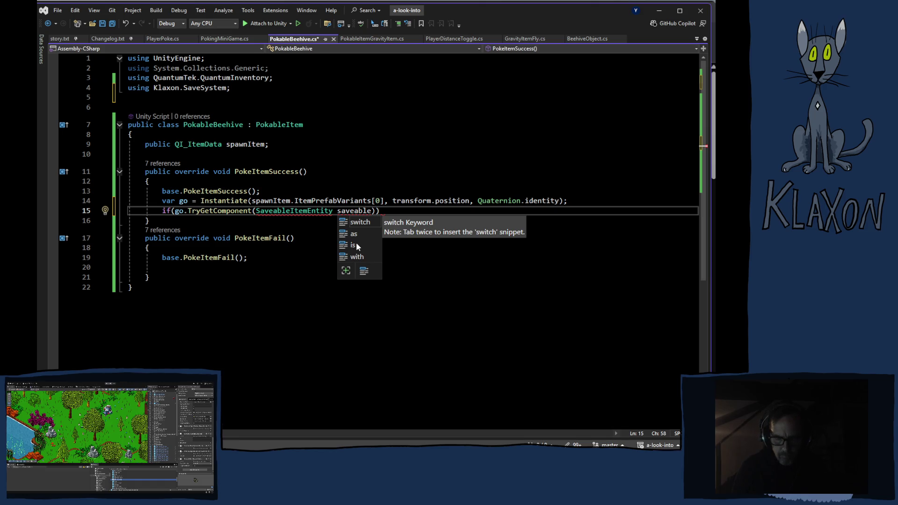
text(, )
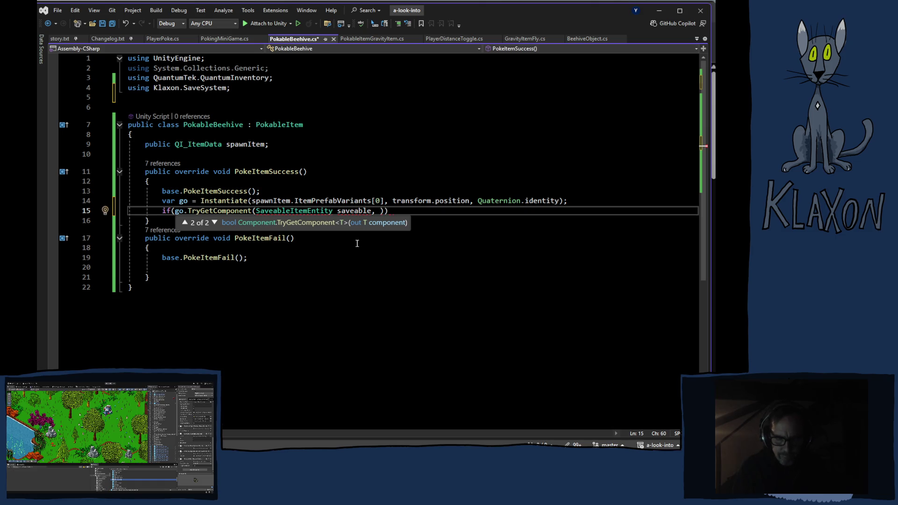
text(out)
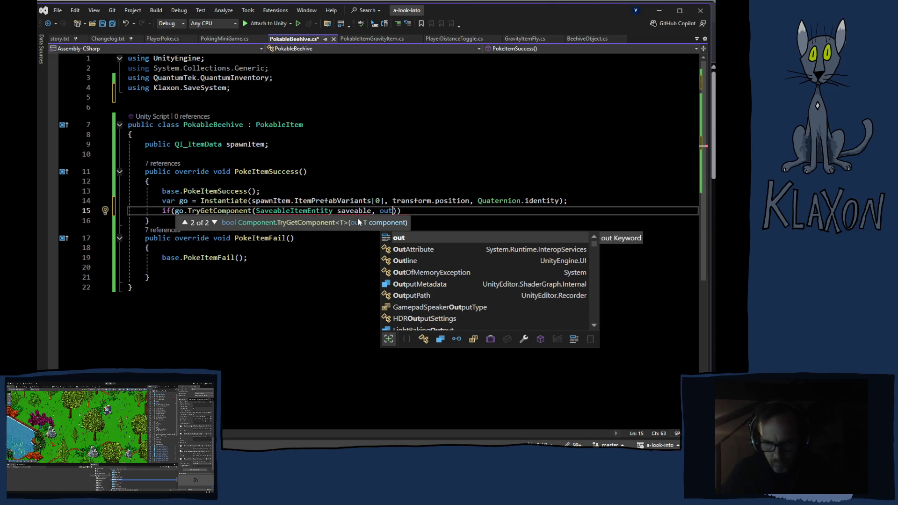
key(BackSpace)
key(BackSpace)
key(BackSpace)
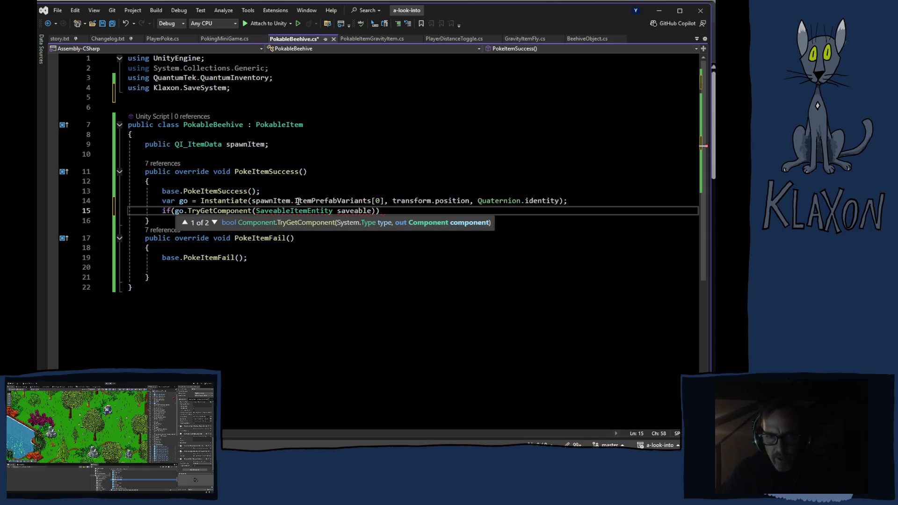
click(255, 211)
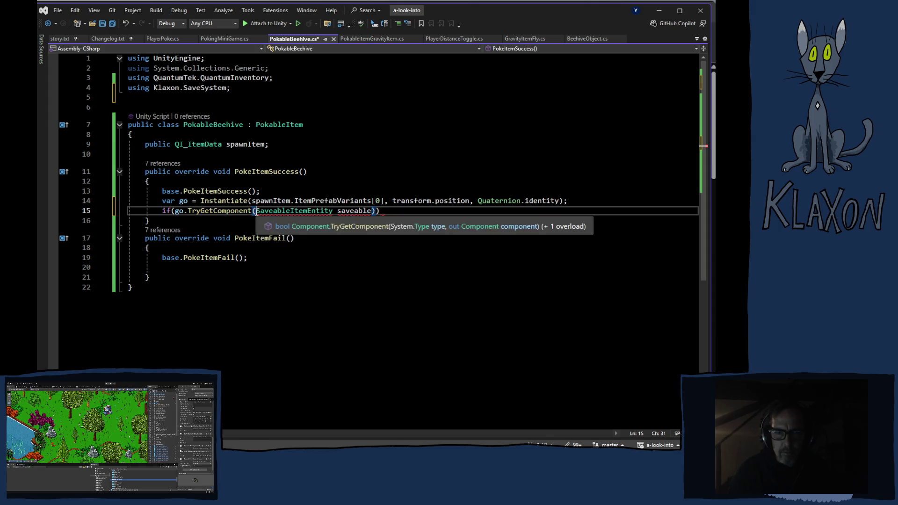
text(out)
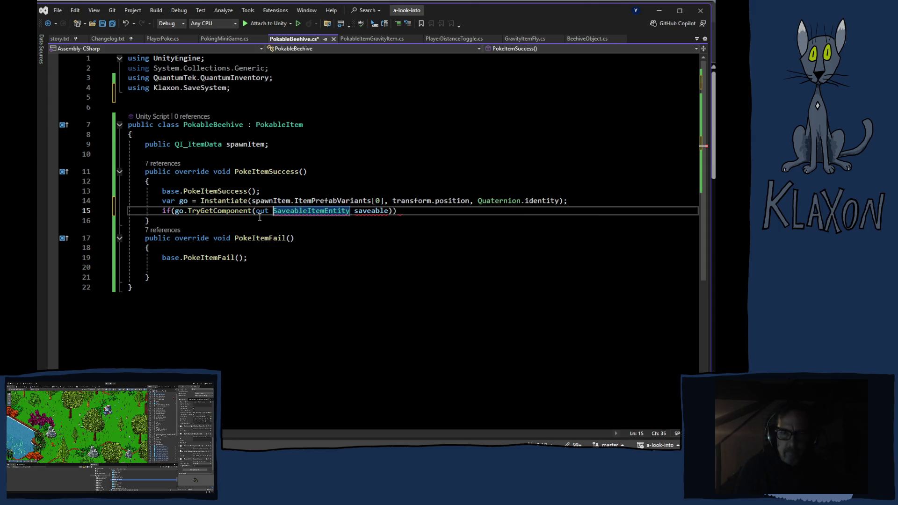
click(421, 212)
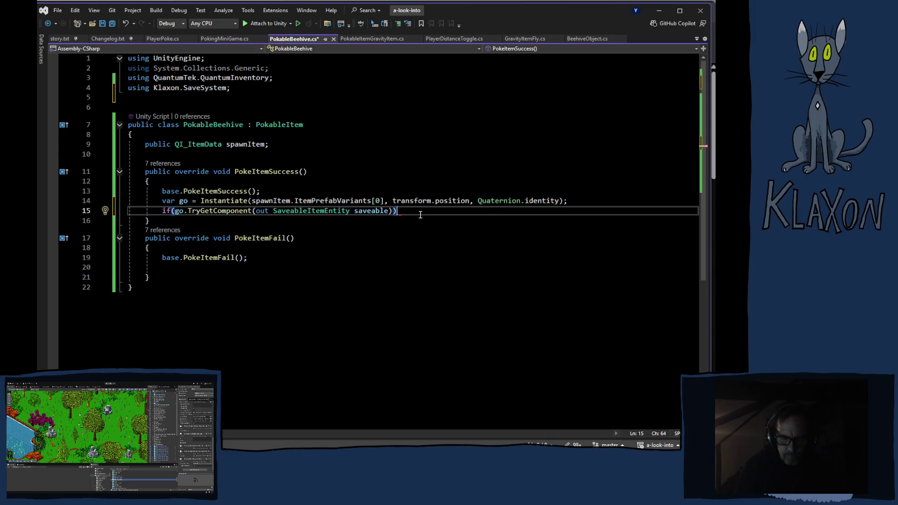
Call saveable.GenerateId(); inside the if block and save PokableBeehive.cs.
key(Return)
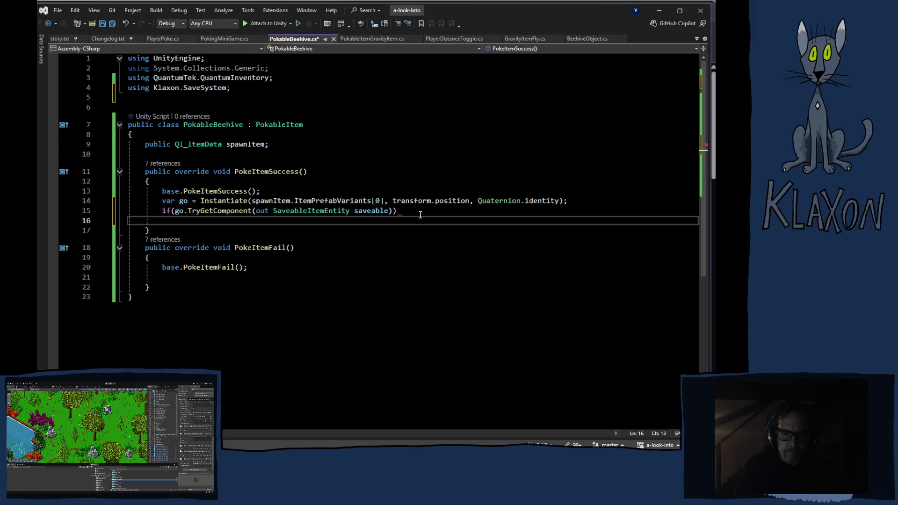
text(s)
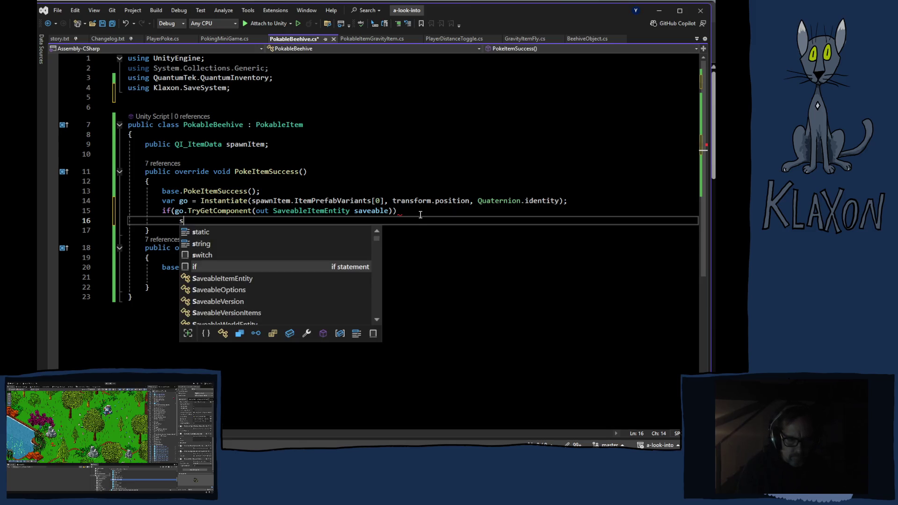
text(aveablke)
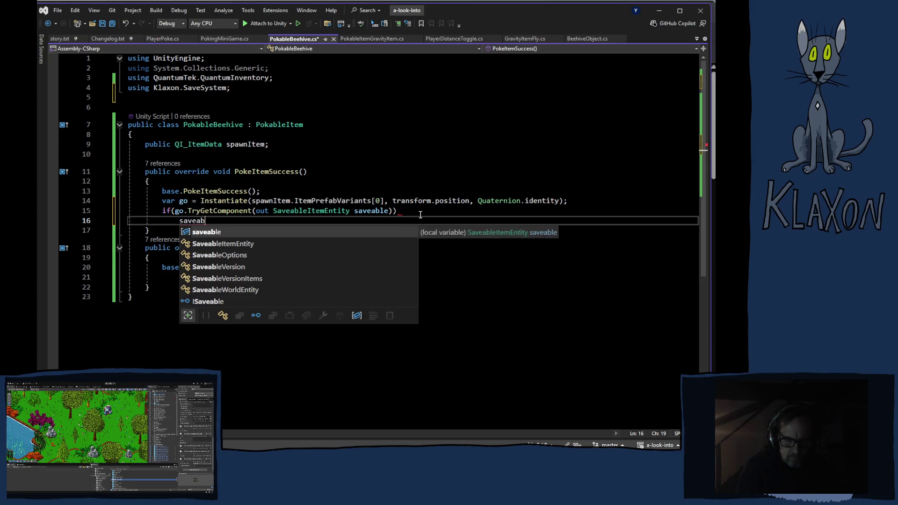
key(BackSpace)
key(BackSpace)
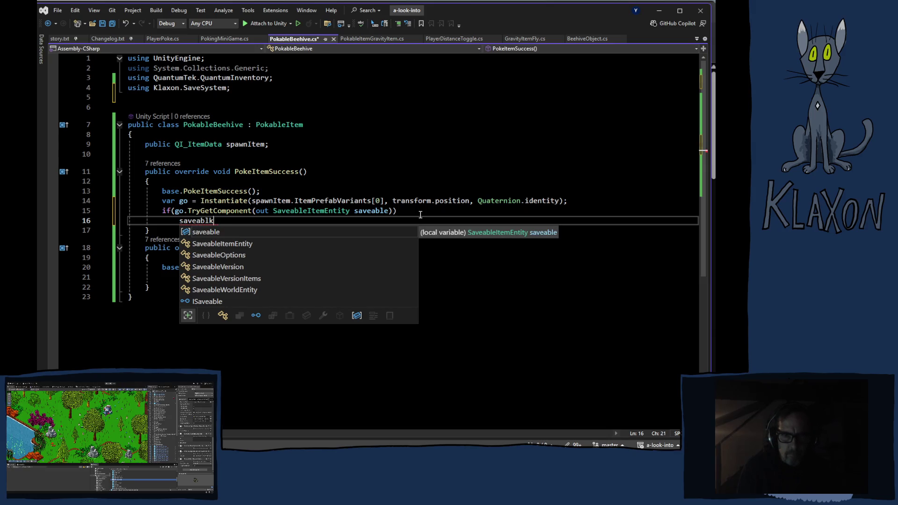
text(e.)
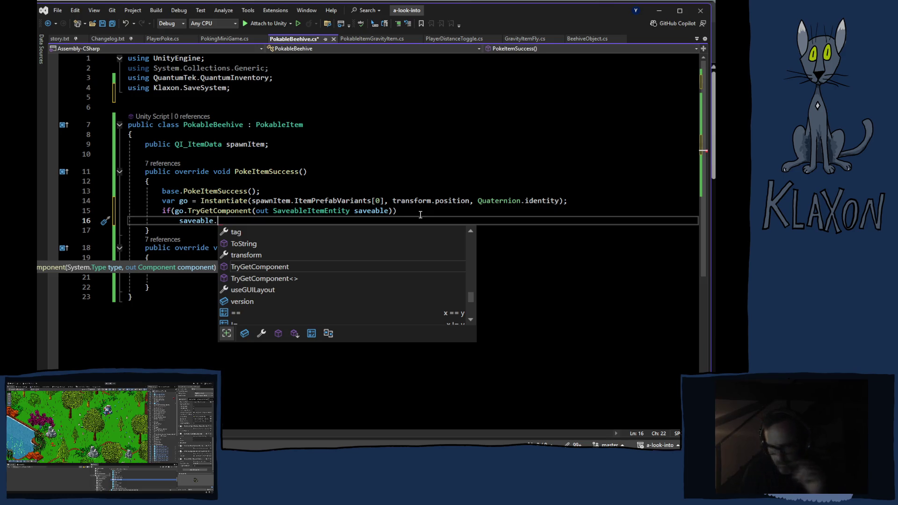
text(se)
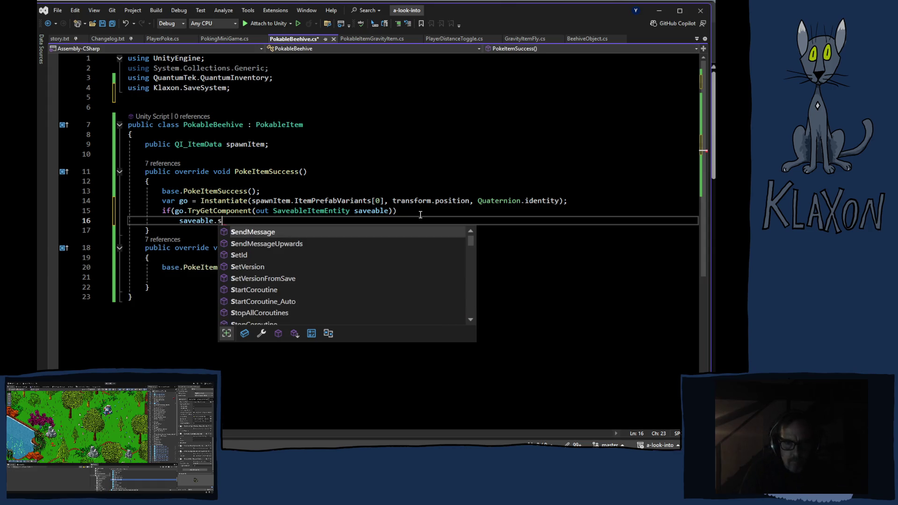
key(Down)
key(Down)
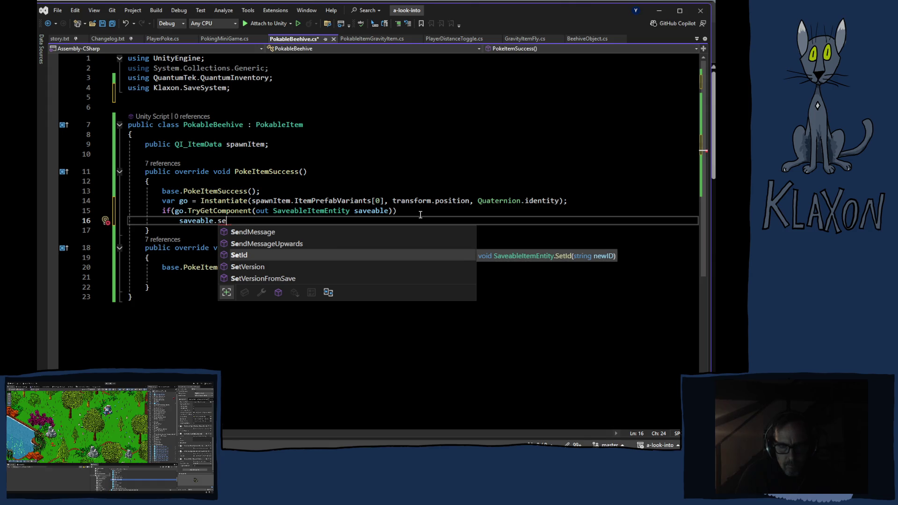
key(BackSpace)
key(BackSpace)
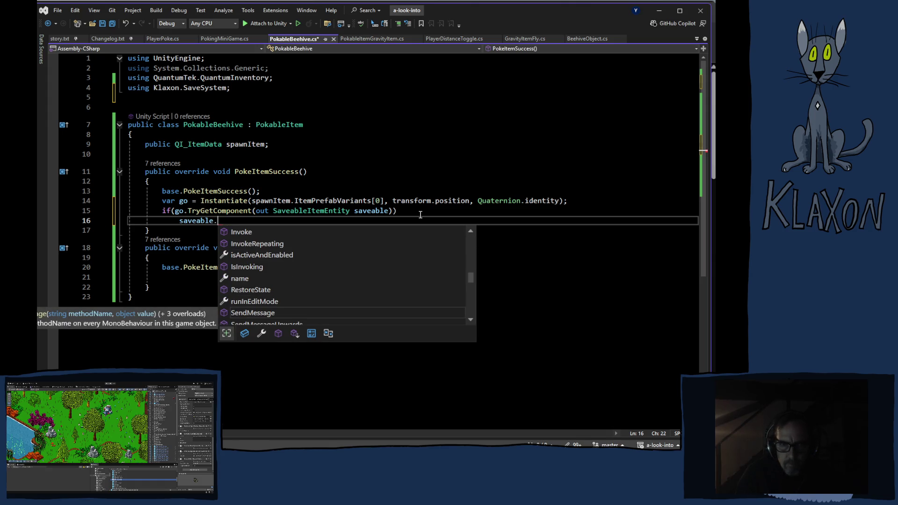
text(i)
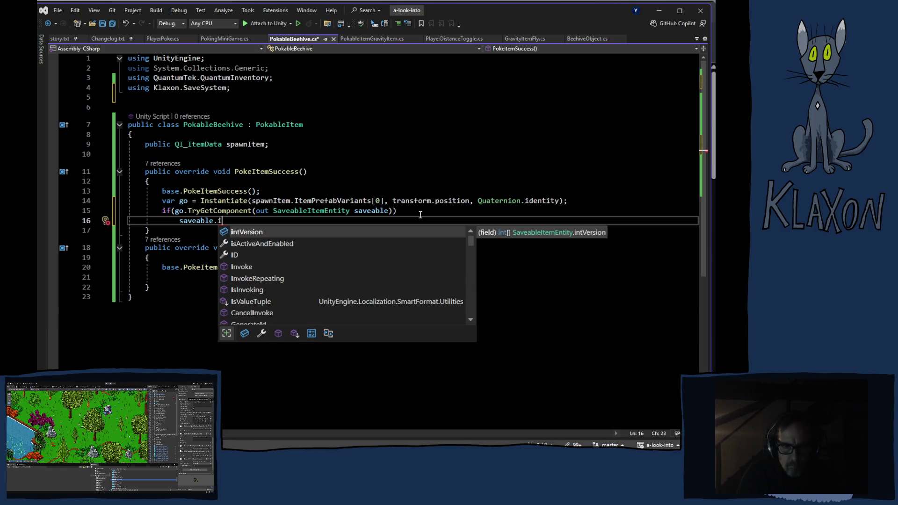
text(d)
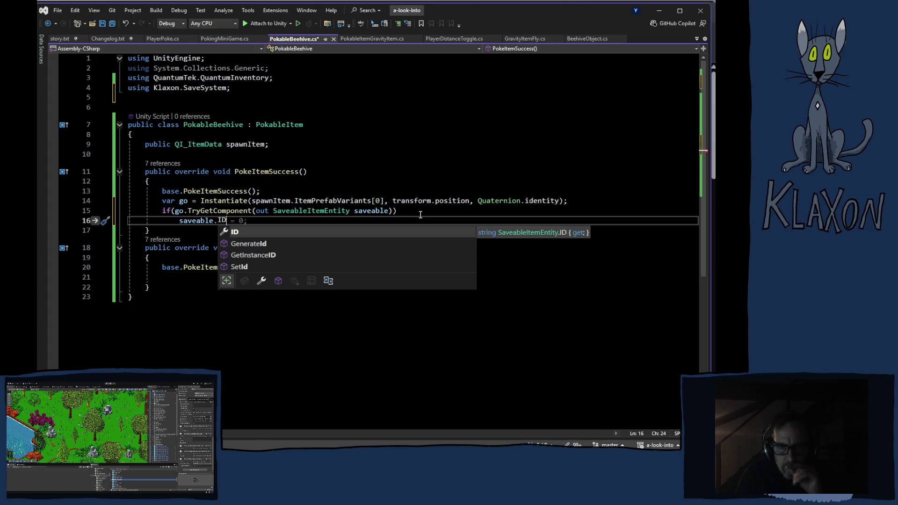
key(Down)
key(Tab)
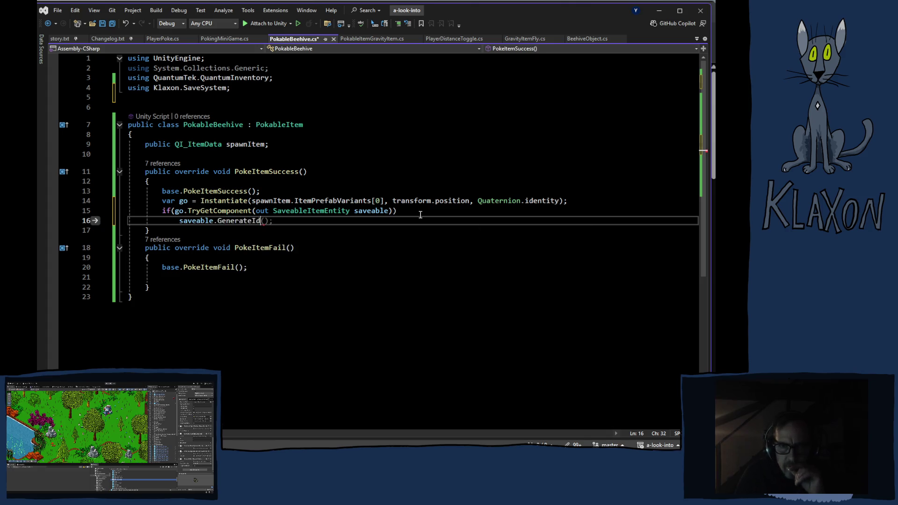
text(;)
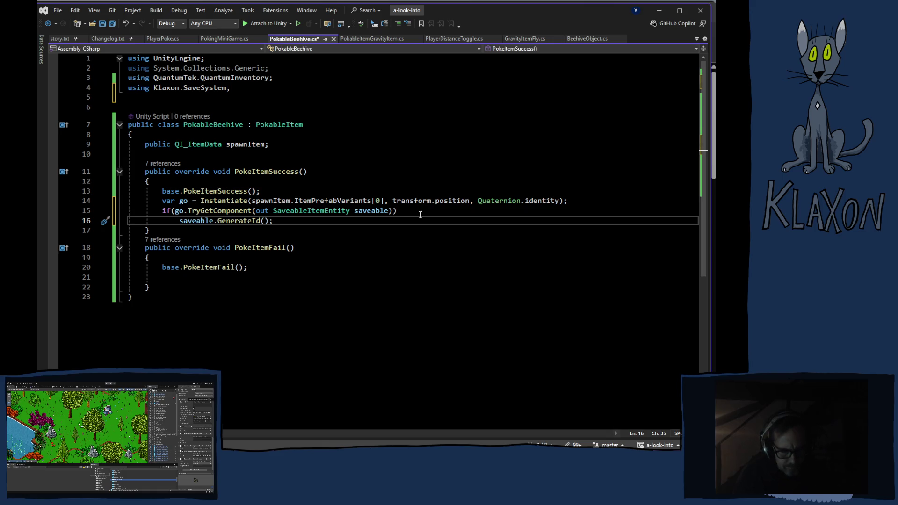
key(ctrl+s)
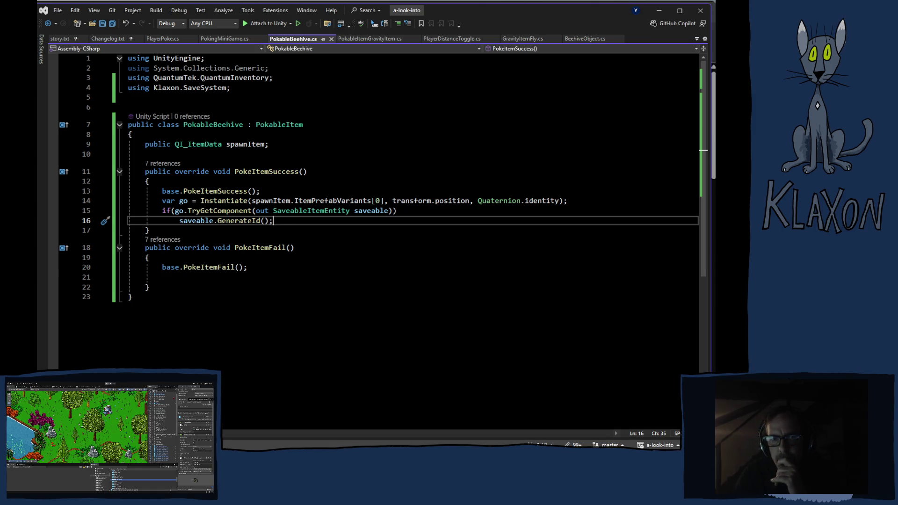
key(alt+Tab)
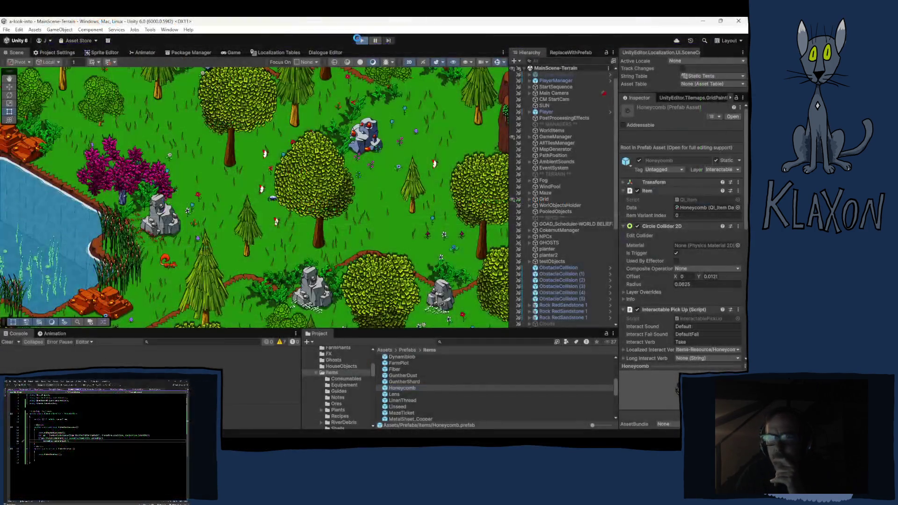
Enter Play mode and choose Continue on the title menu.
click(361, 40)
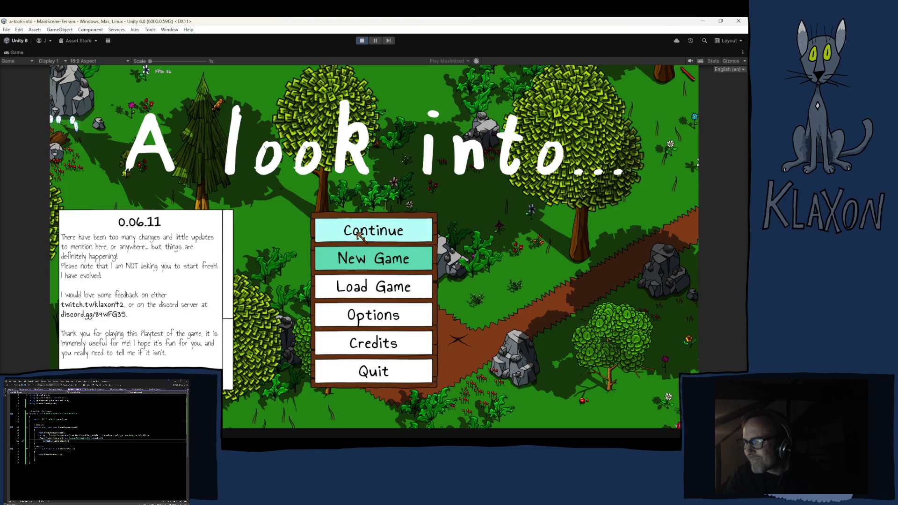
click(361, 236)
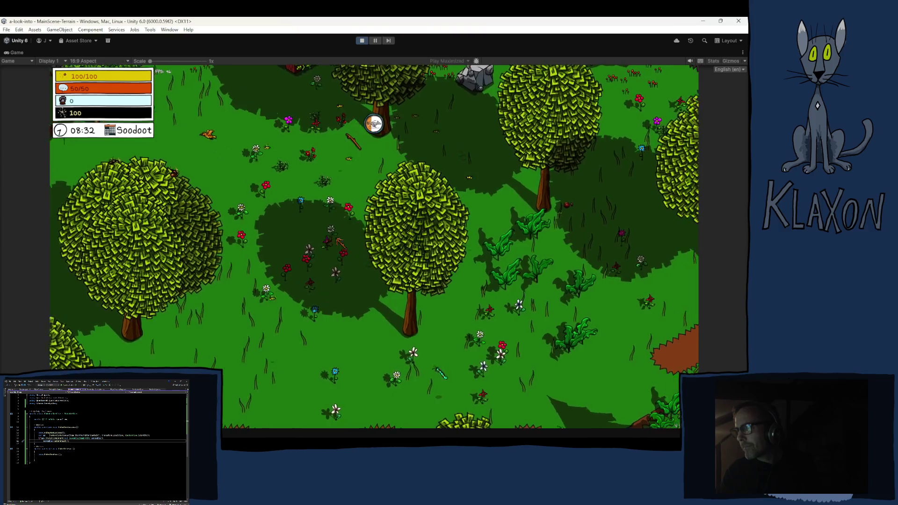
Walk the character, then pick Poking Stick III from the debug bar's item list.
key(w)
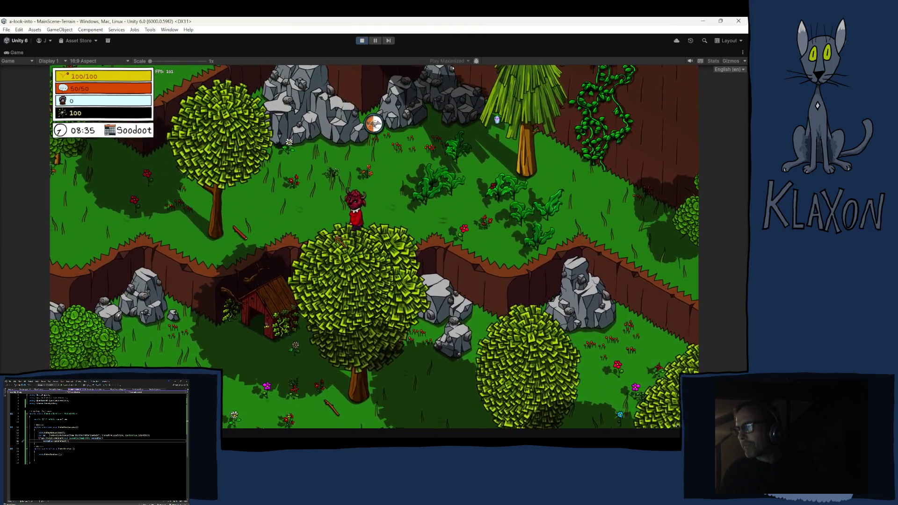
key(s)
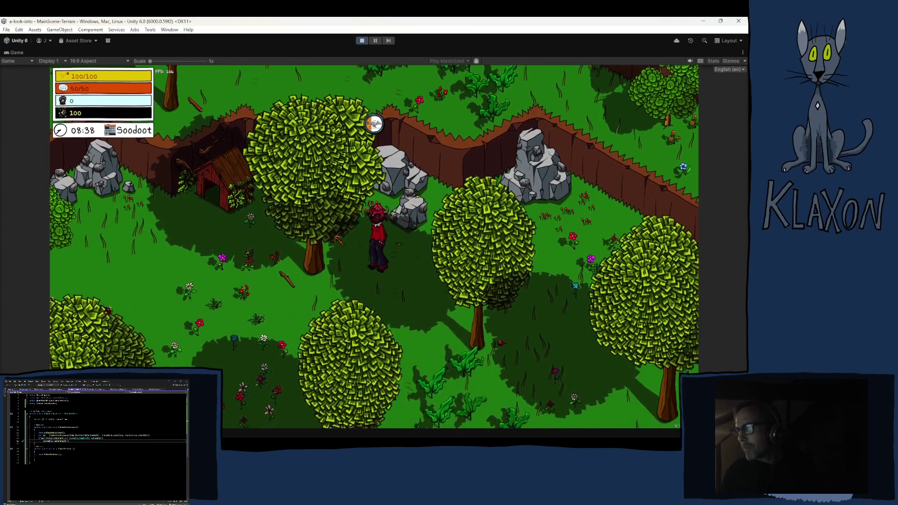
key(Tab)
key(Tab)
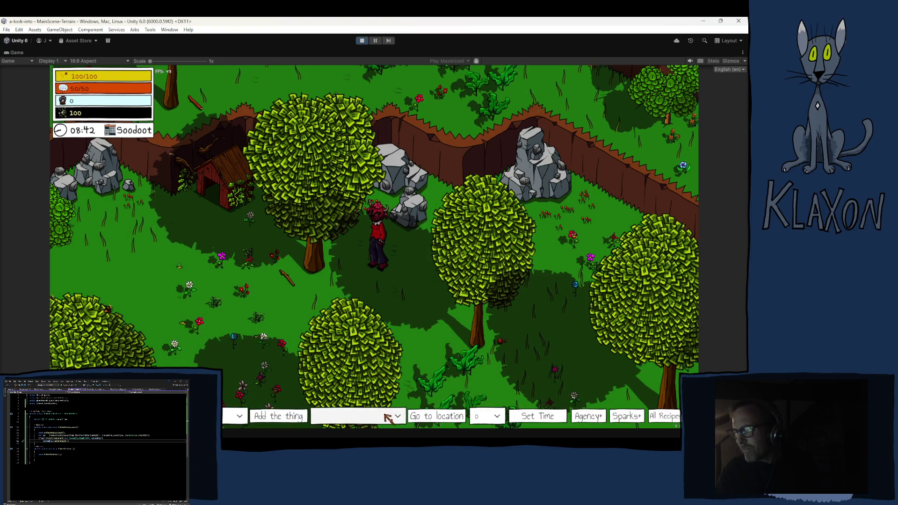
scroll(159, 344, down, 15)
scroll(159, 341, up, 10)
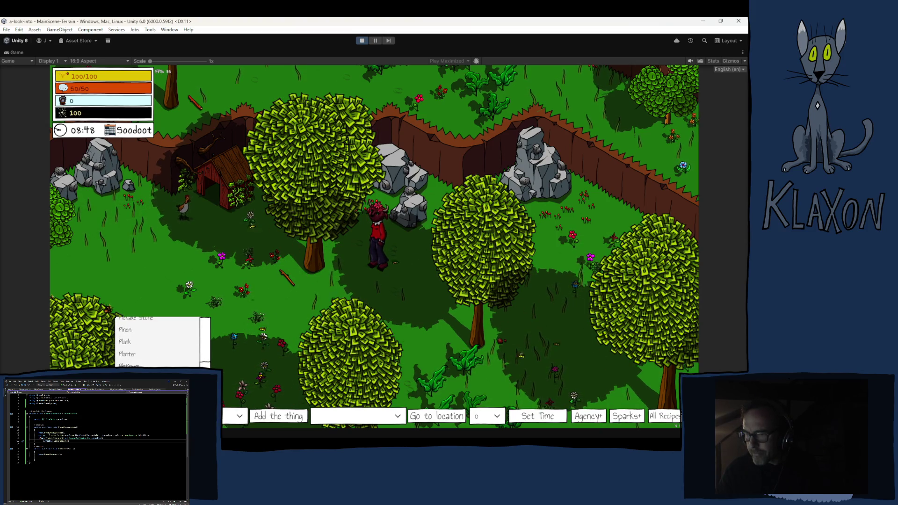
scroll(159, 342, up, 3)
scroll(160, 341, down, 3)
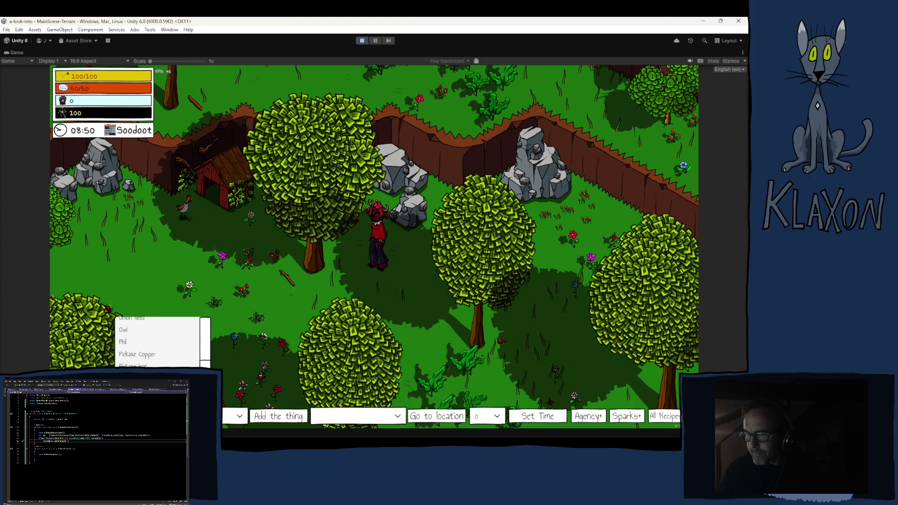
scroll(159, 341, down, 10)
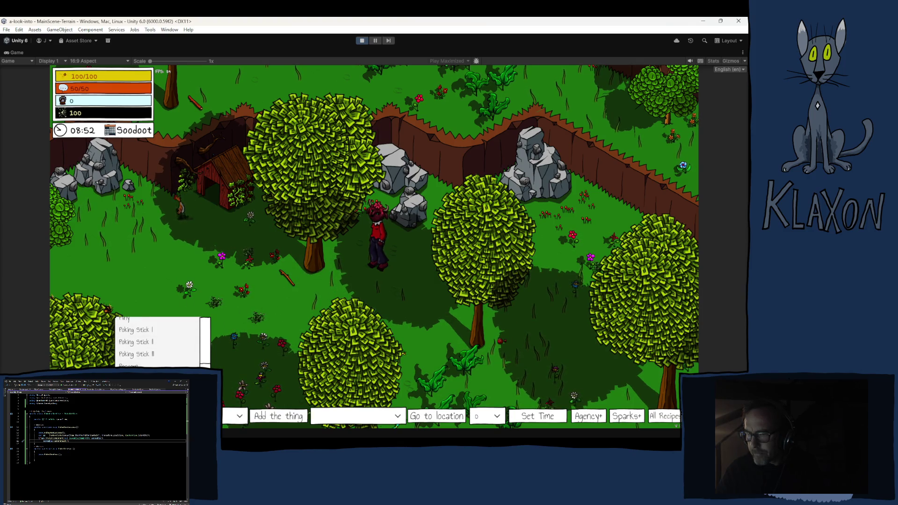
click(136, 342)
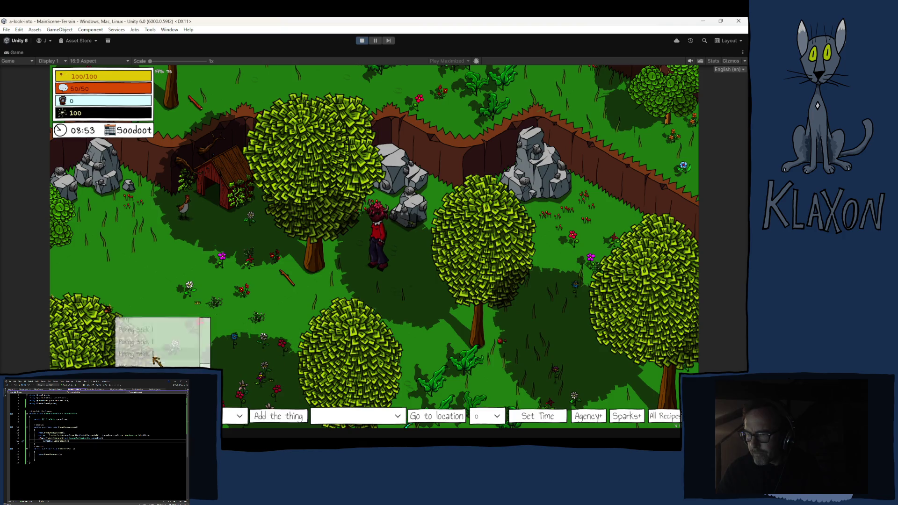
Add Poking Stick III to the inventory and play the poking minigame.
click(263, 419)
key(Tab)
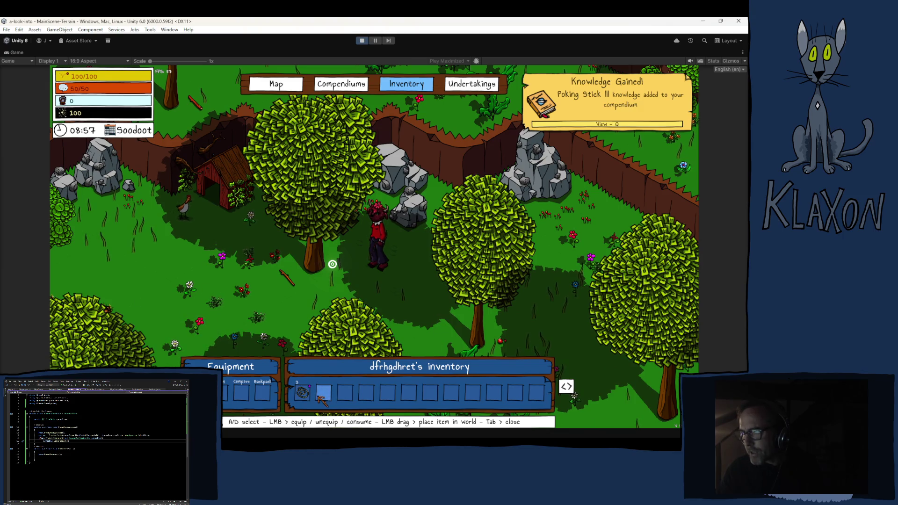
key(Tab)
key(a)
key(s)
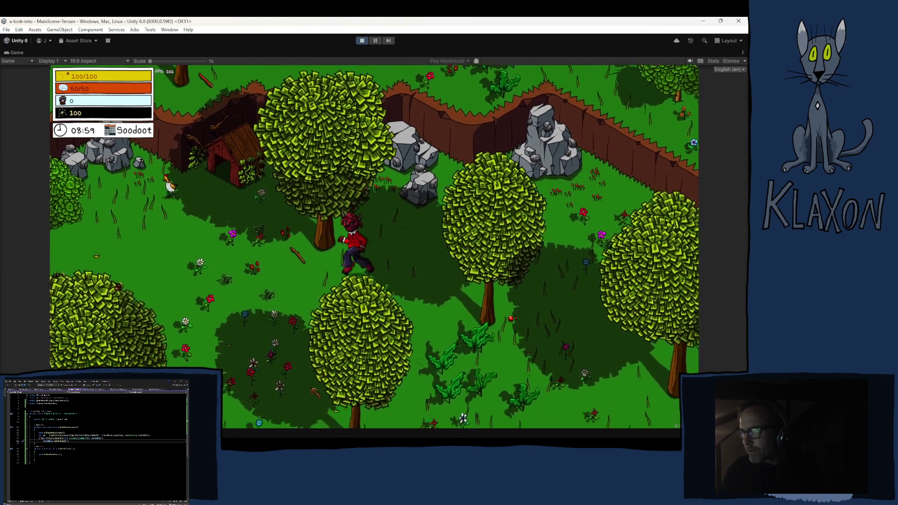
key(w)
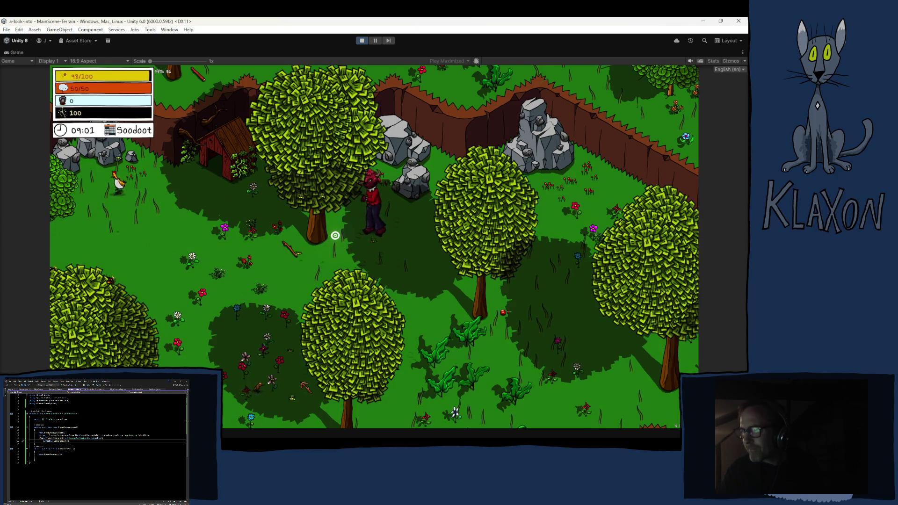
click(335, 235)
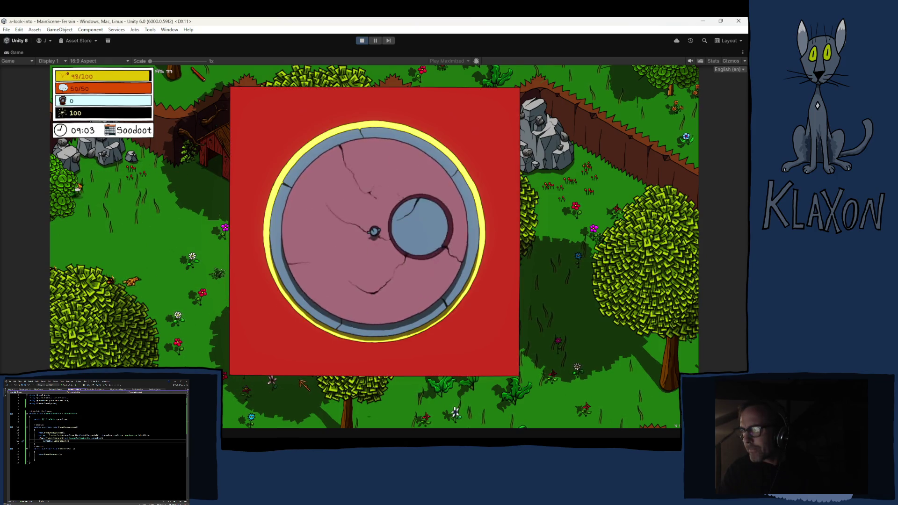
click(335, 235)
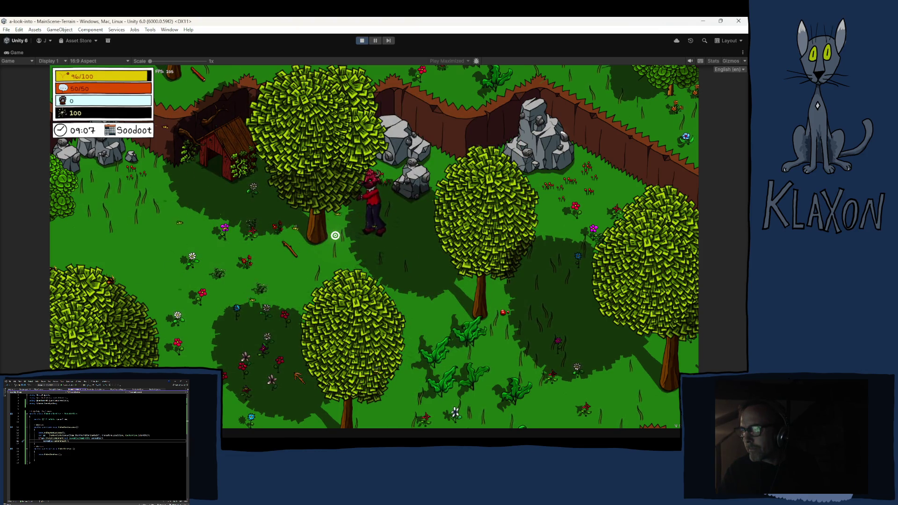
click(335, 235)
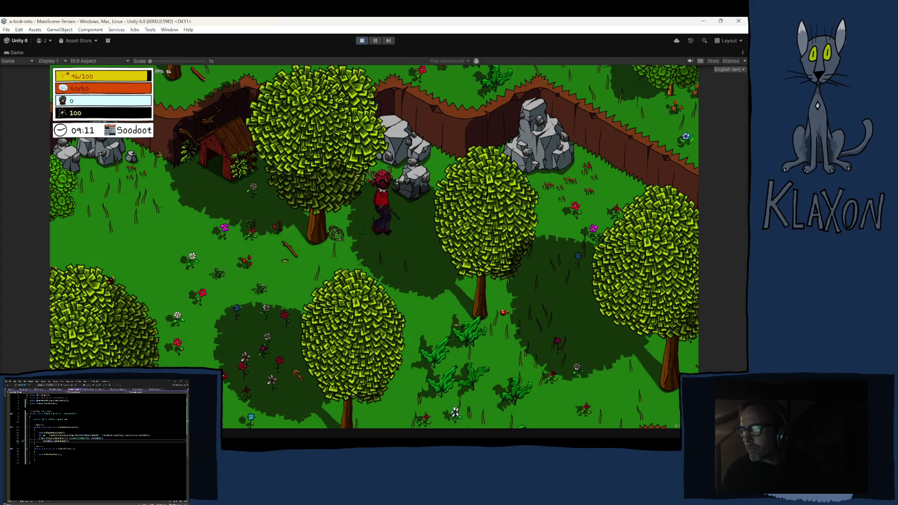
Walk to the dropped Honeycomb, pick it up with E, and check the inventory.
key(a)
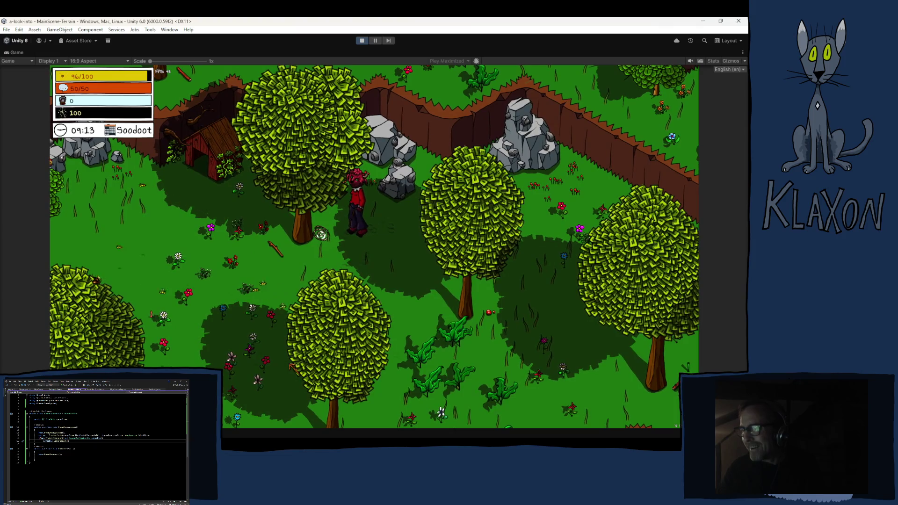
key(a)
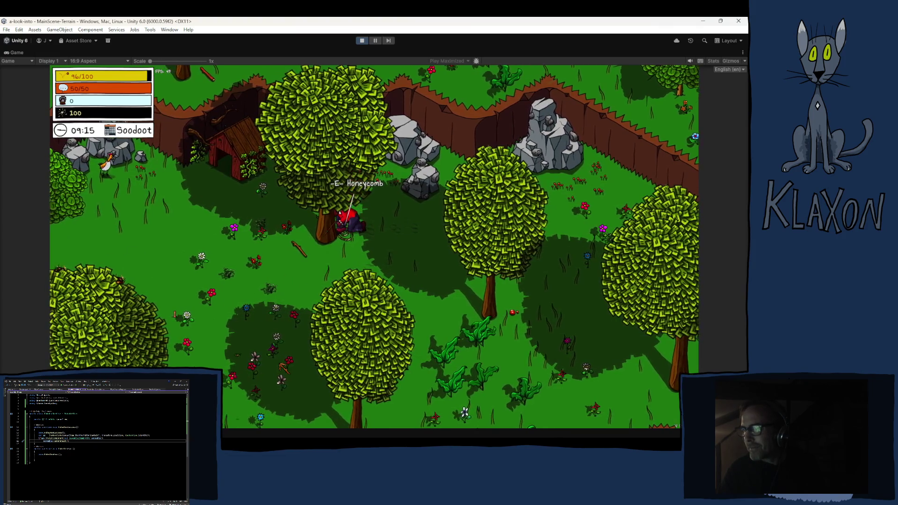
key(e)
key(d)
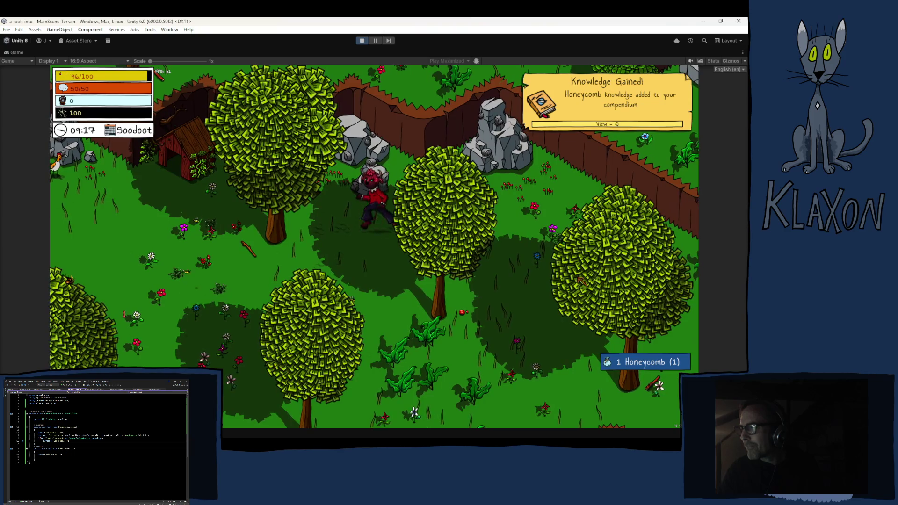
key(Tab)
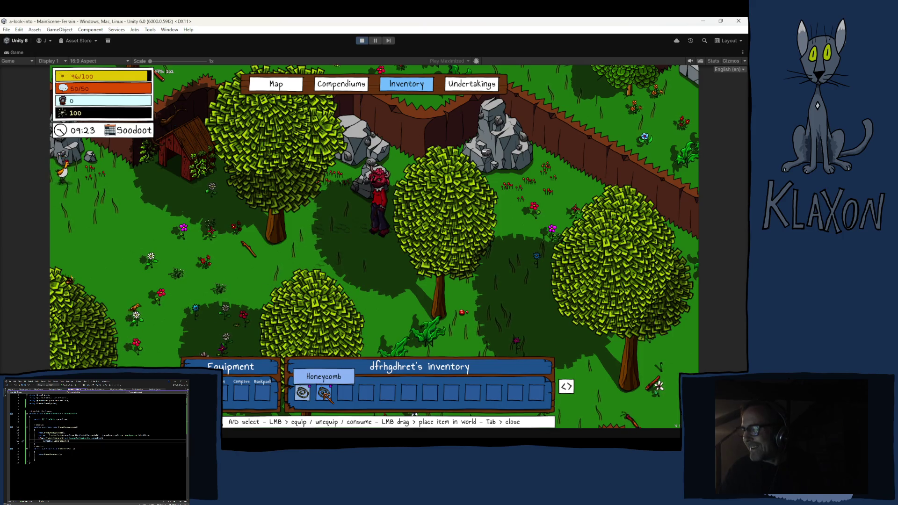
View the Honeycomb compendium entry, then stop play mode.
click(334, 85)
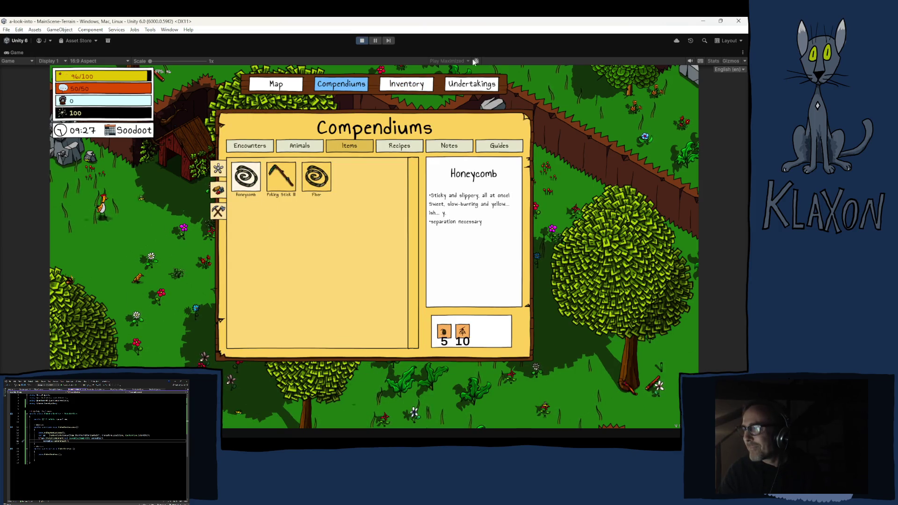
key(ctrl+p)
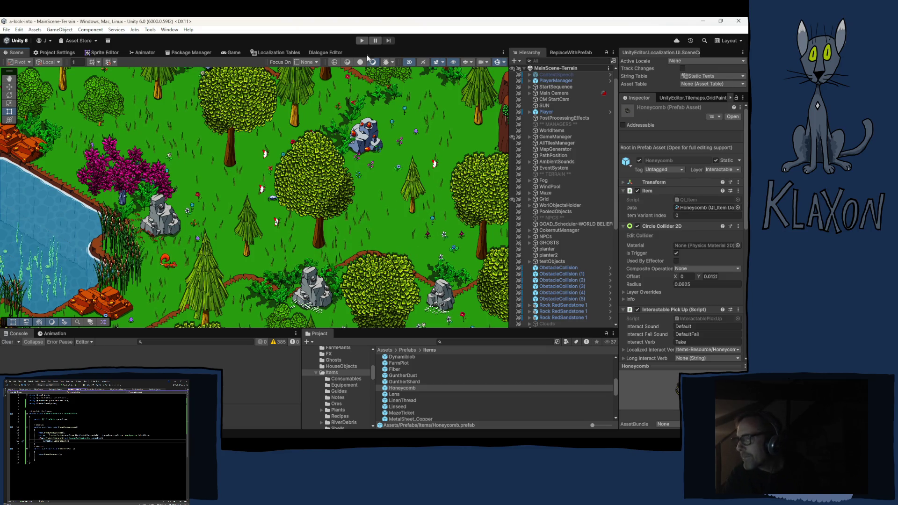
Start the game in play mode to test the Honeycomb prefab.
click(363, 39)
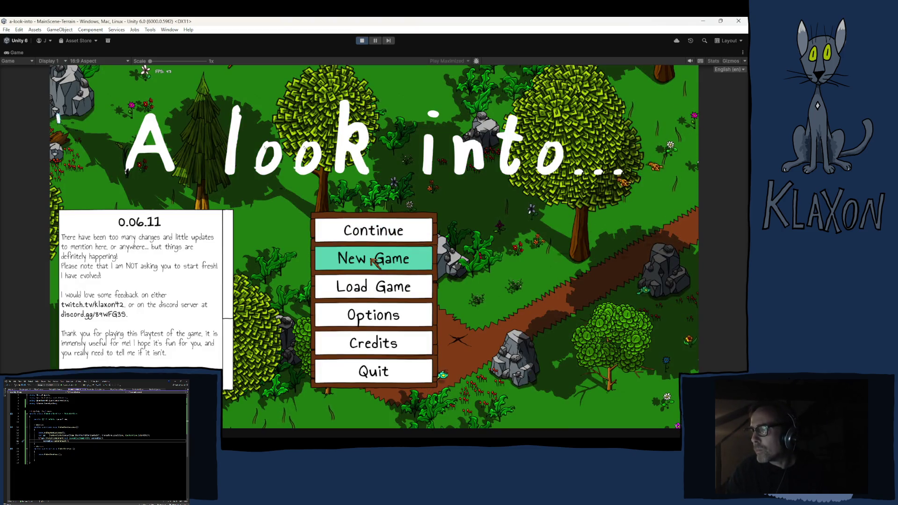
Choose Continue on the title menu to load the existing save.
click(362, 233)
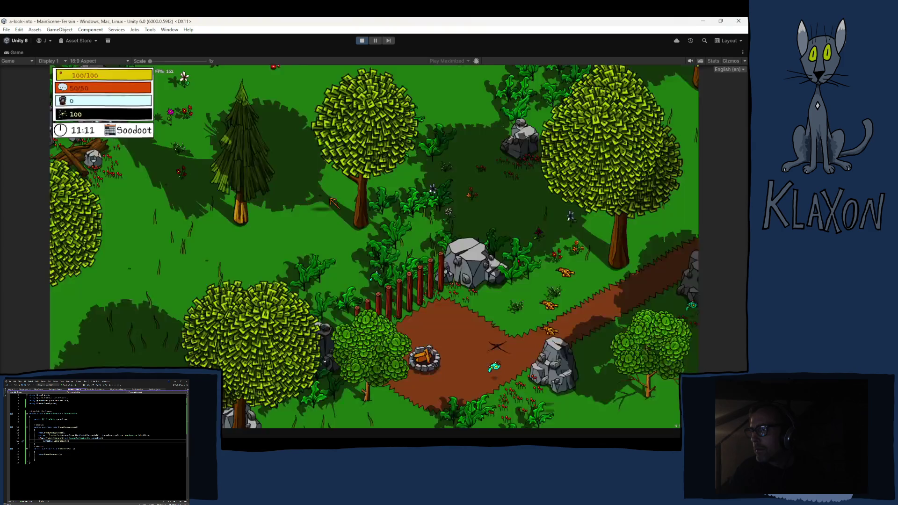
Spawn a poking stick into the inventory with the debug toolbar's Add the thing, and confirm it.
key(i)
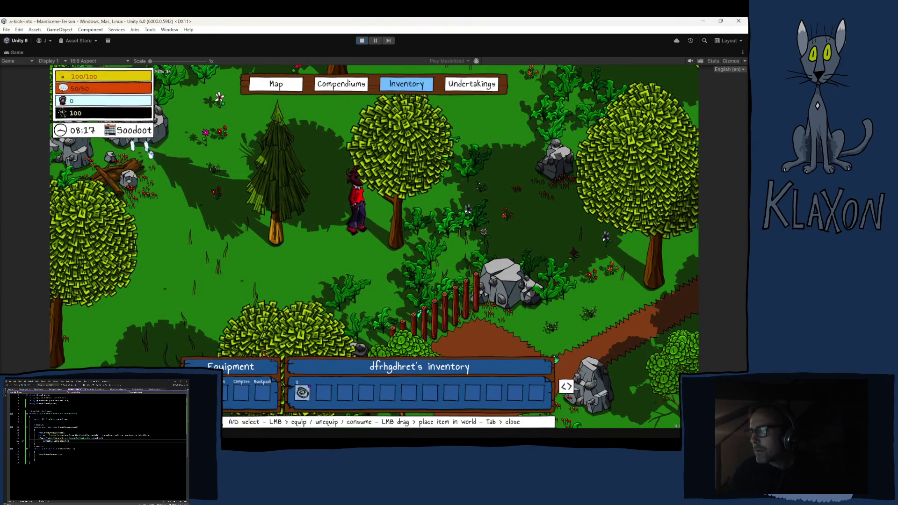
key(i)
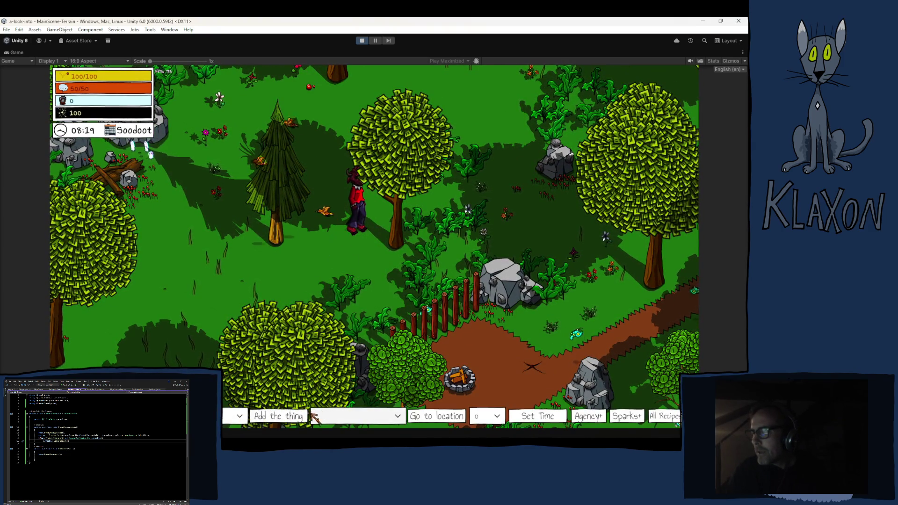
click(204, 416)
scroll(204, 363, down, 10)
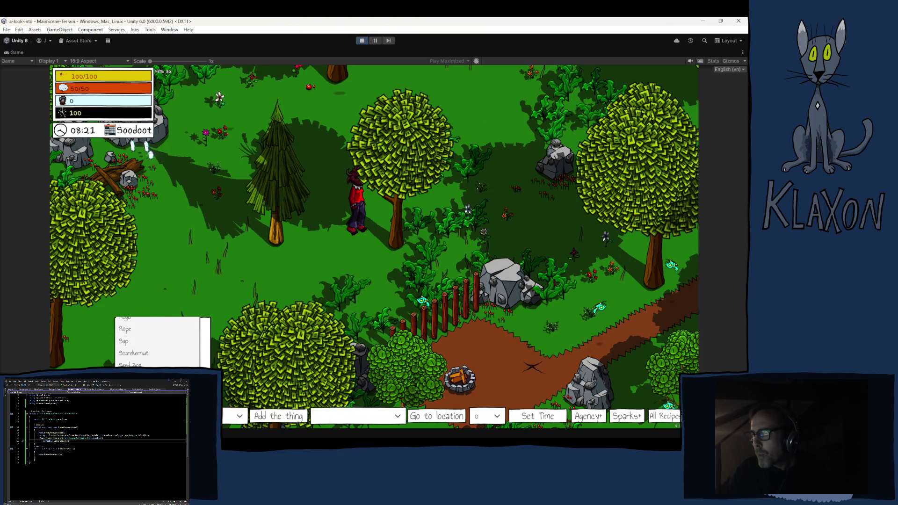
click(154, 355)
click(279, 415)
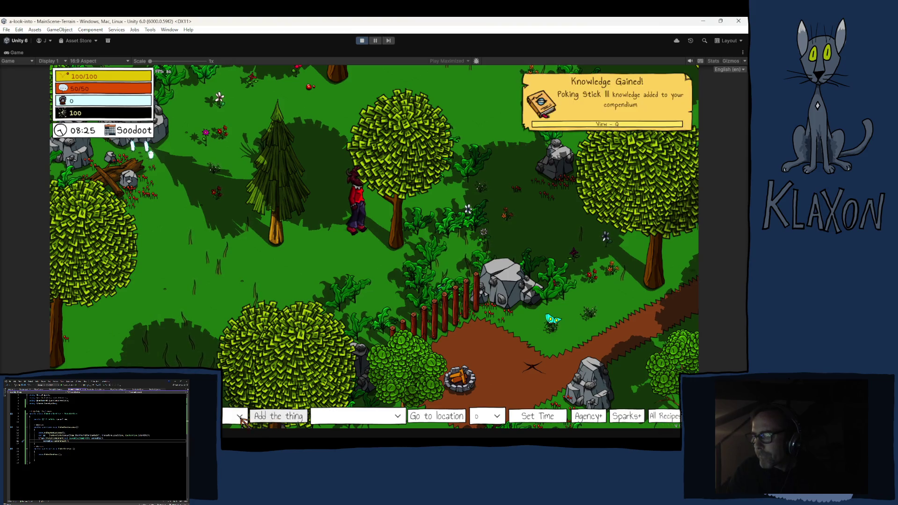
key(Tab)
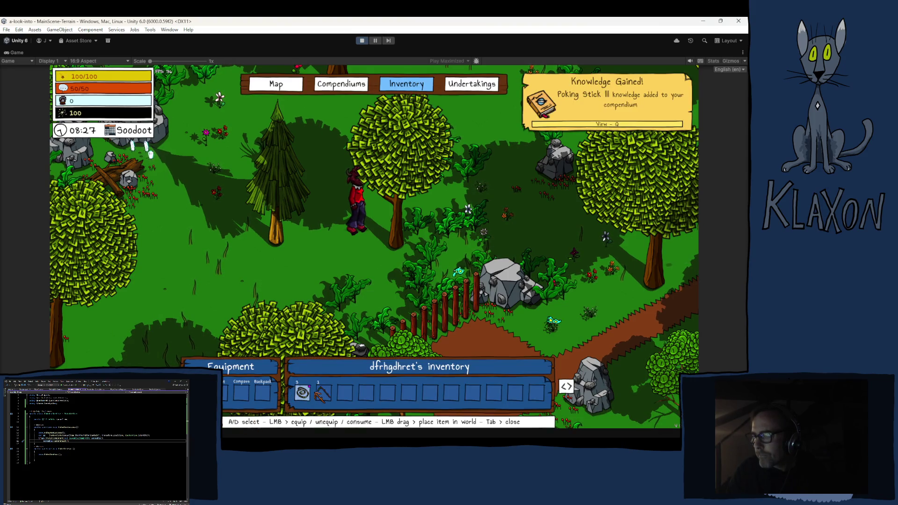
key(Tab)
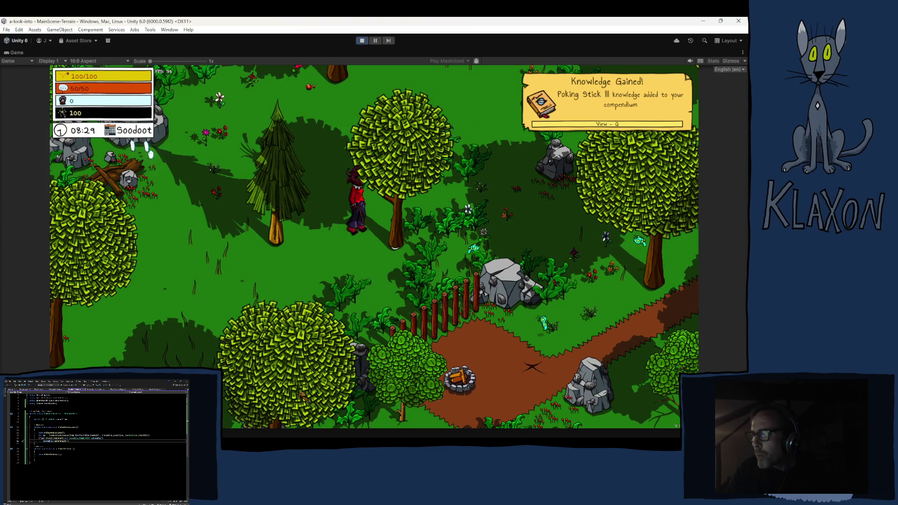
Walk the character up through the forest to the tree holding the beehive.
key(a)
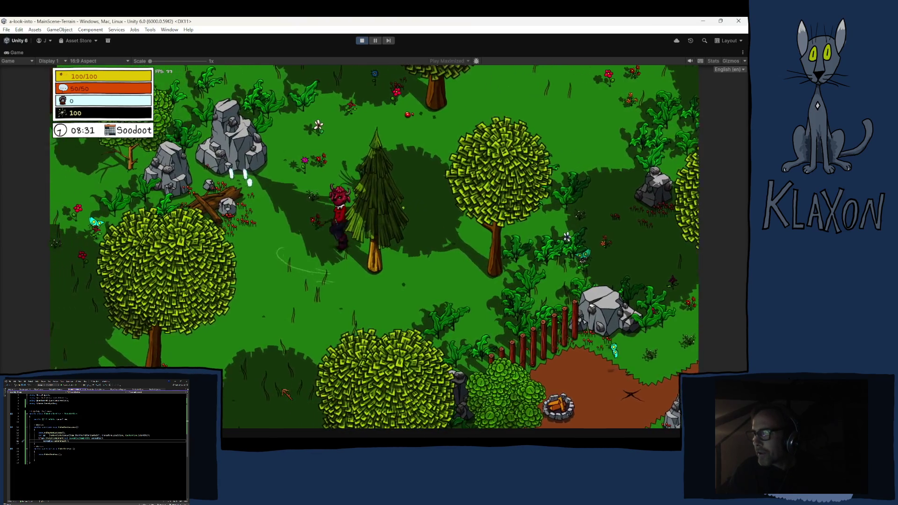
key(w)
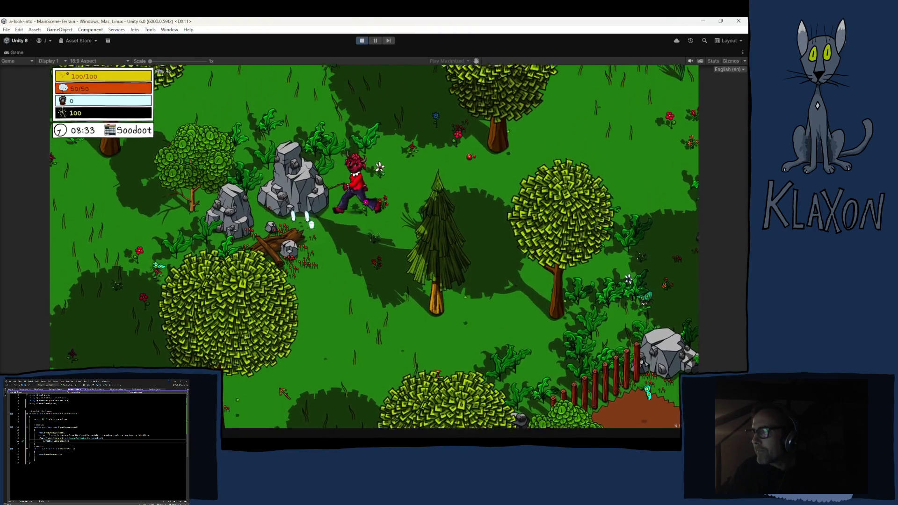
key(w)
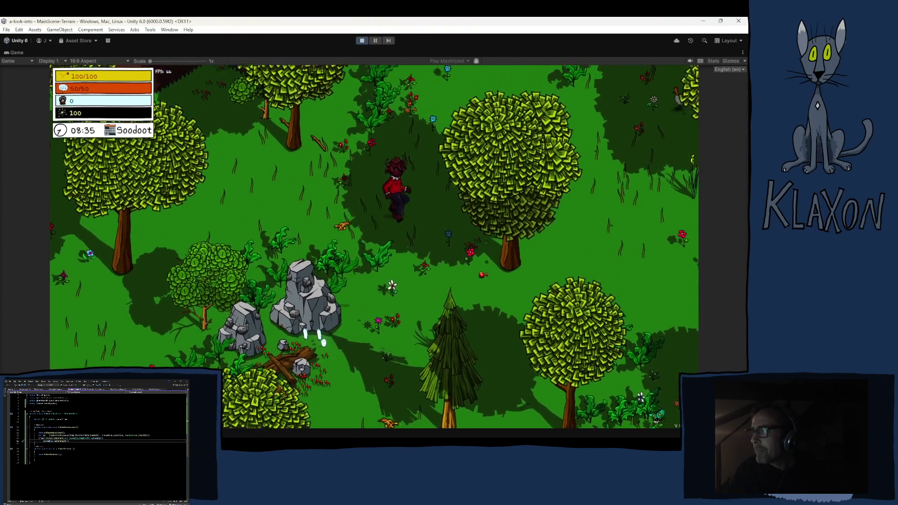
key(w)
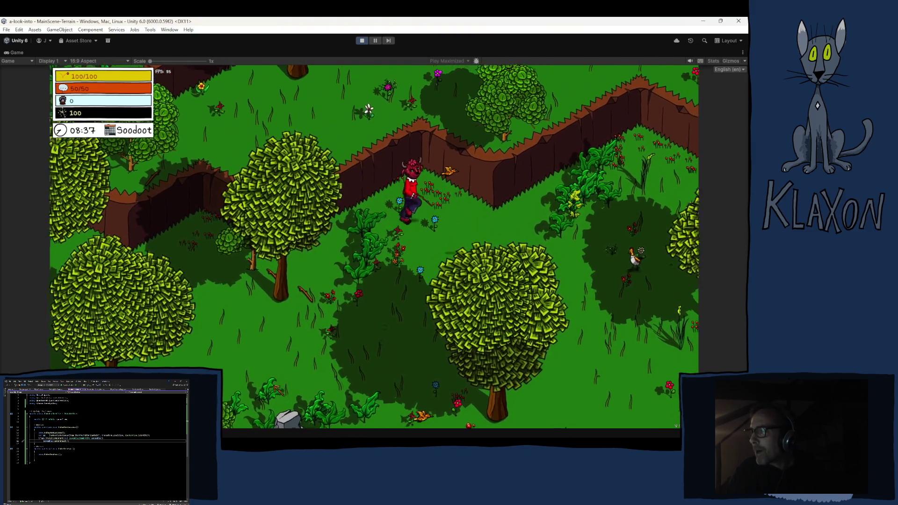
key(w)
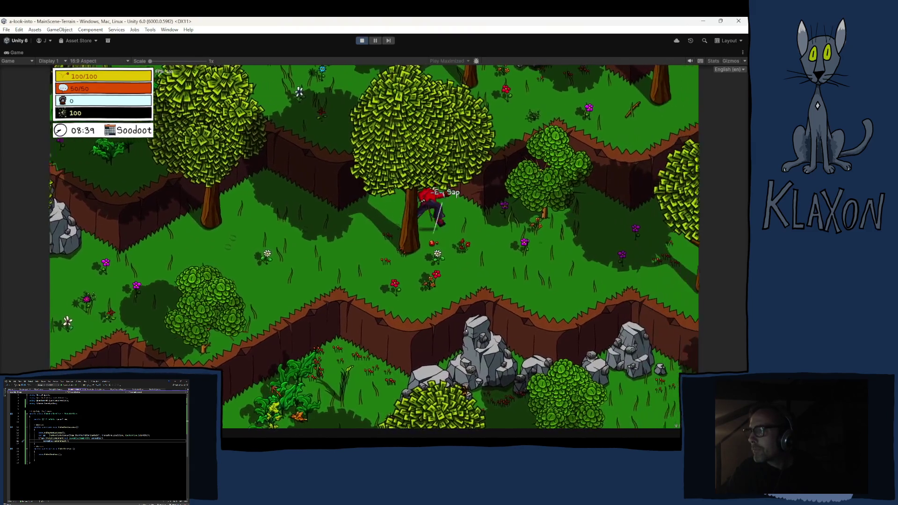
key(d)
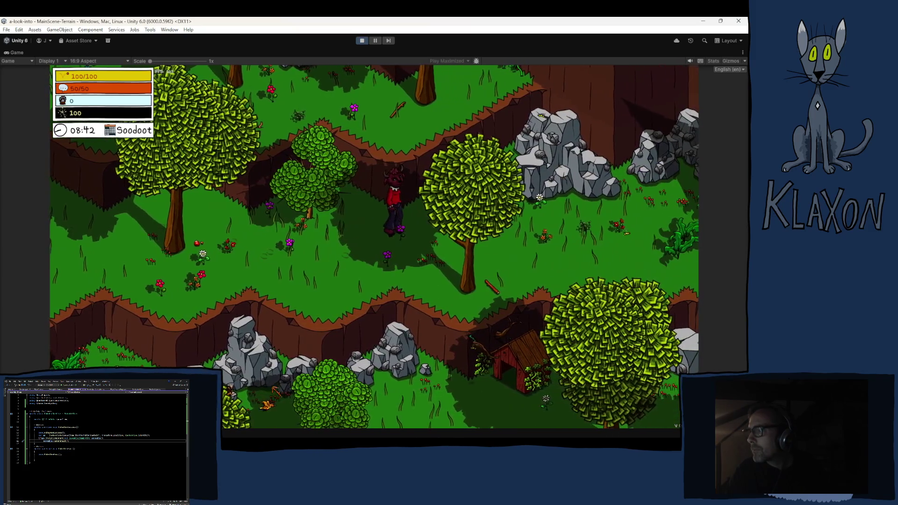
key(s)
key(d)
key(w)
key(w)
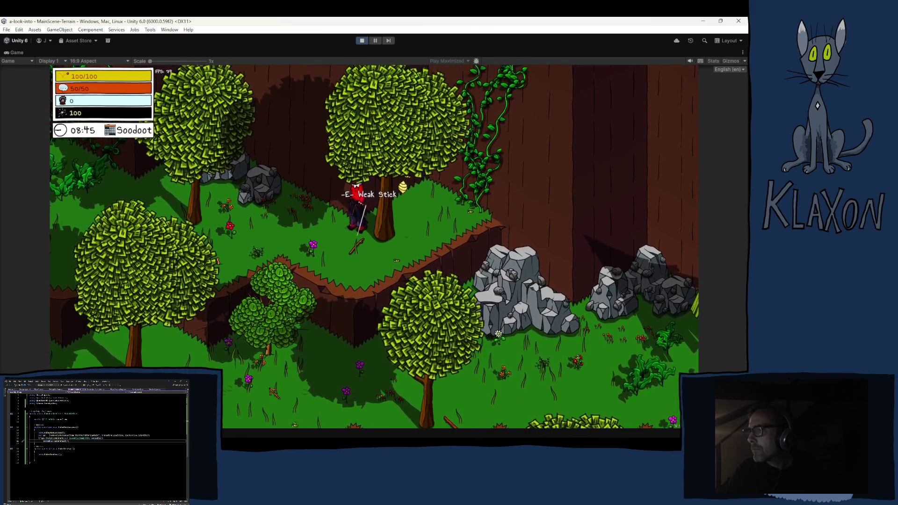
Poke the beehive, hit the dial minigame target, and pick up the Honeycomb.
key(d)
key(w)
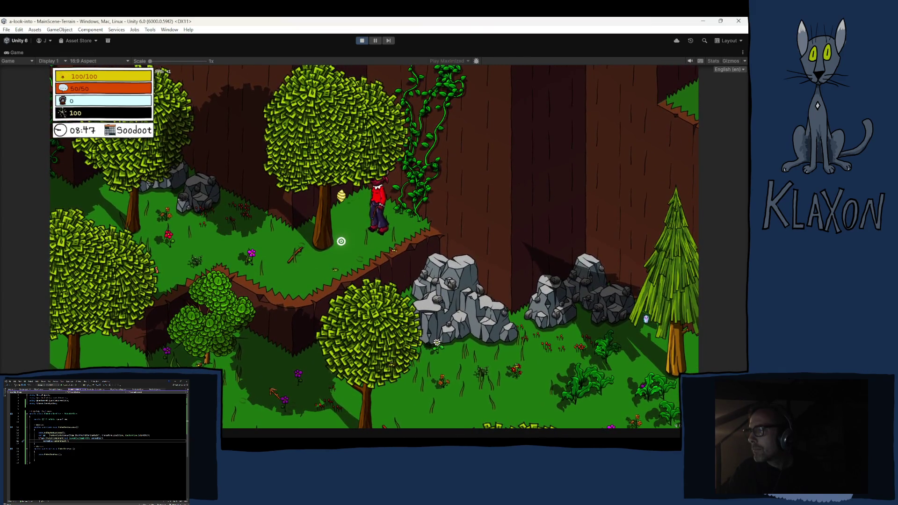
key(e)
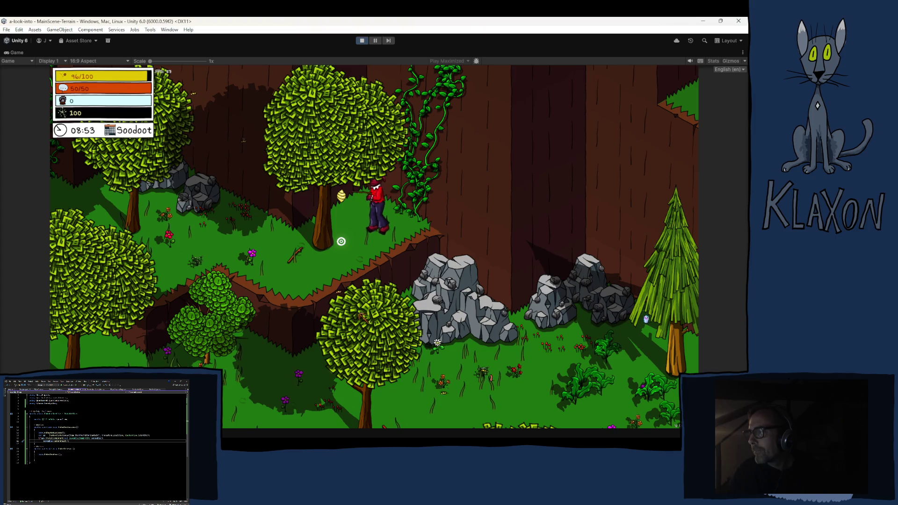
key(e)
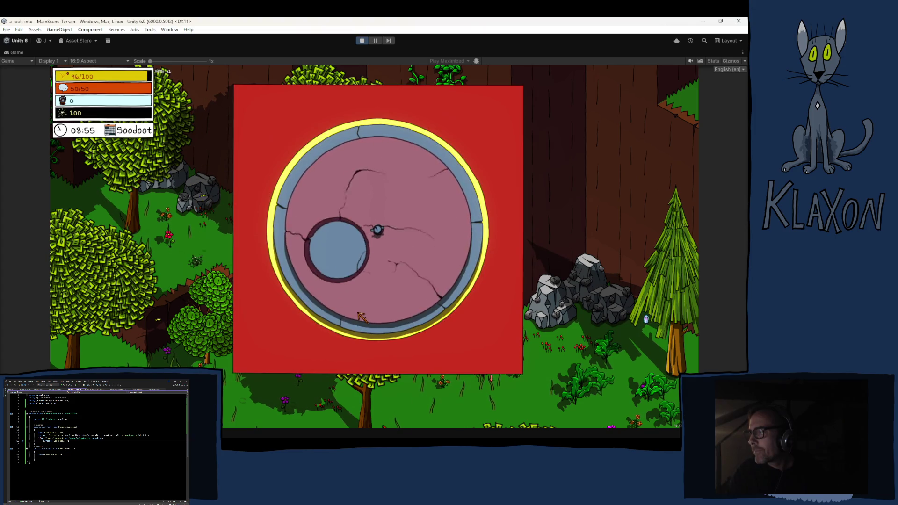
key(e)
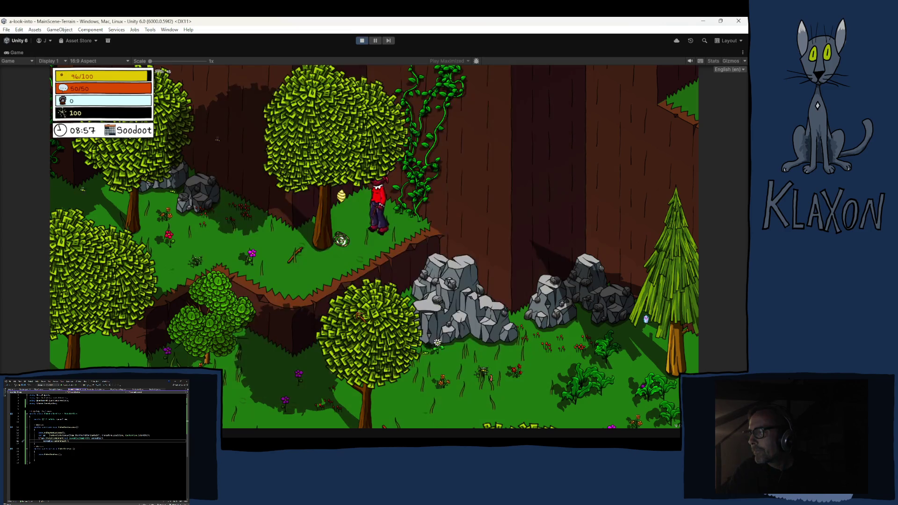
key(e)
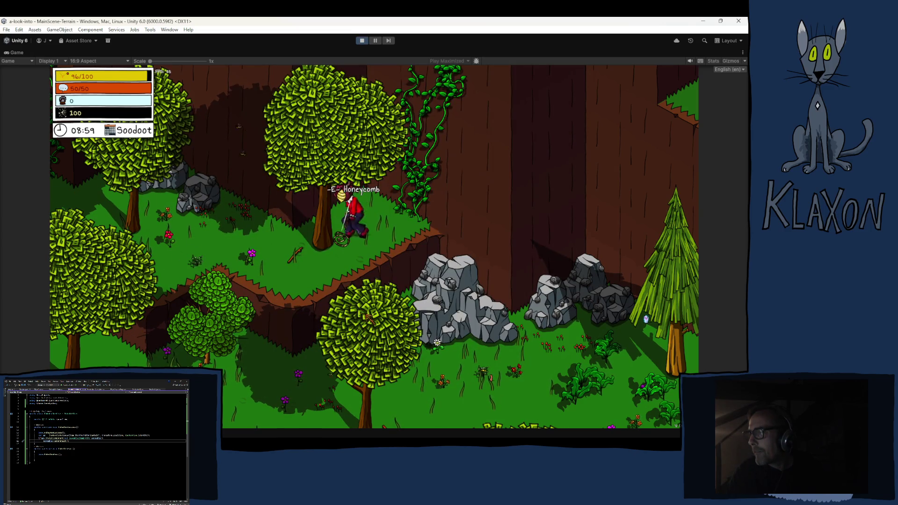
Check the Honeycomb entry in the inventory's Compendiums, then stop the game.
key(Tab)
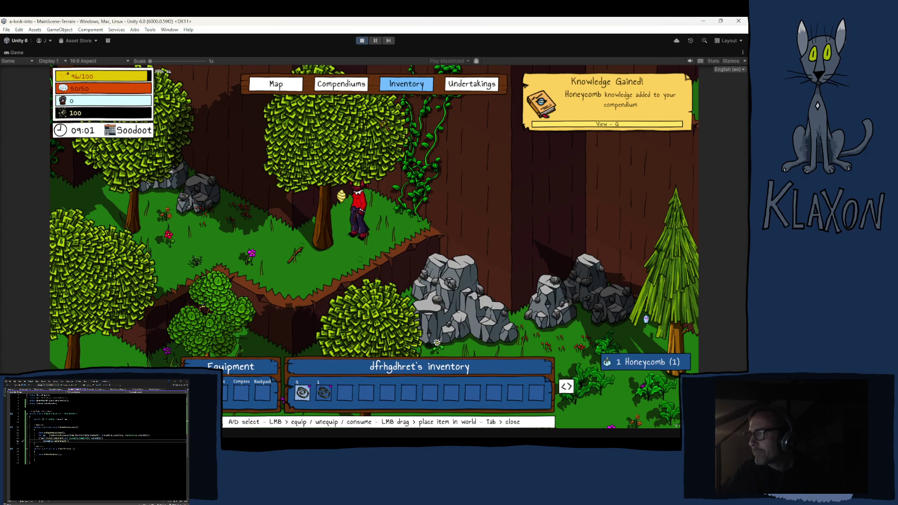
click(344, 87)
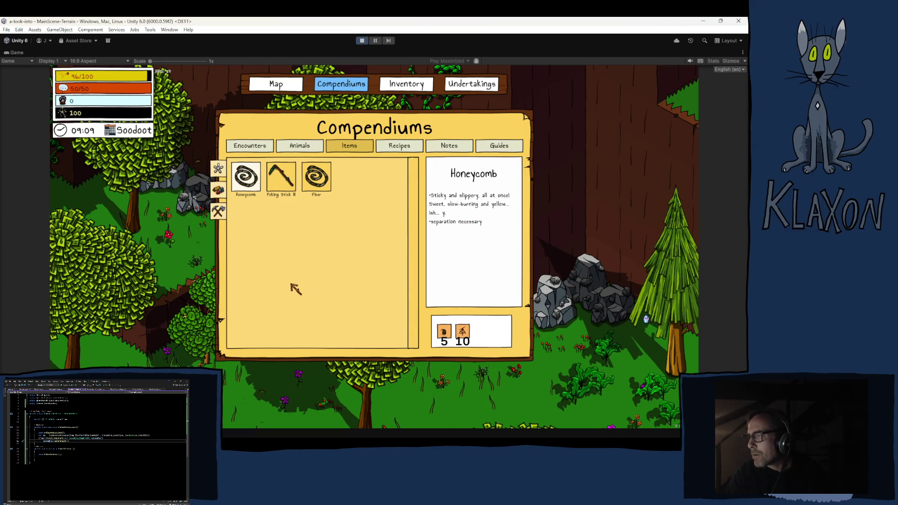
key(Escape)
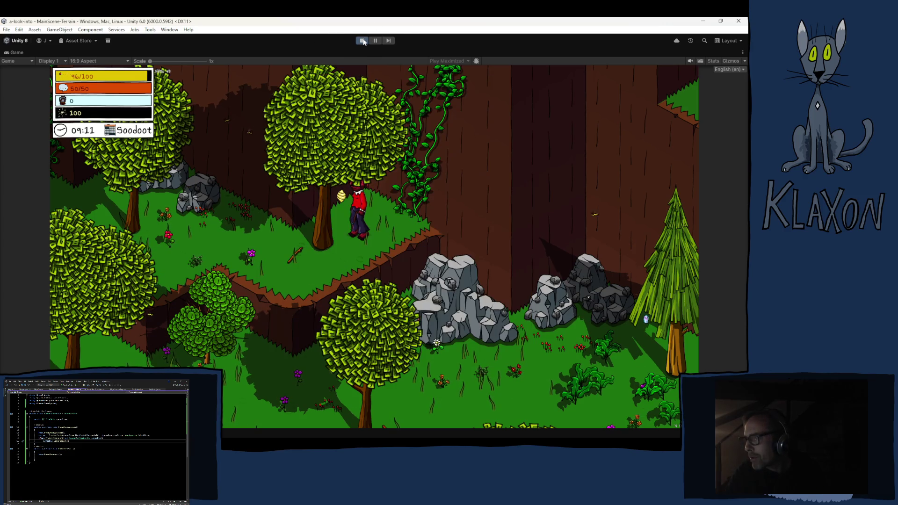
click(361, 44)
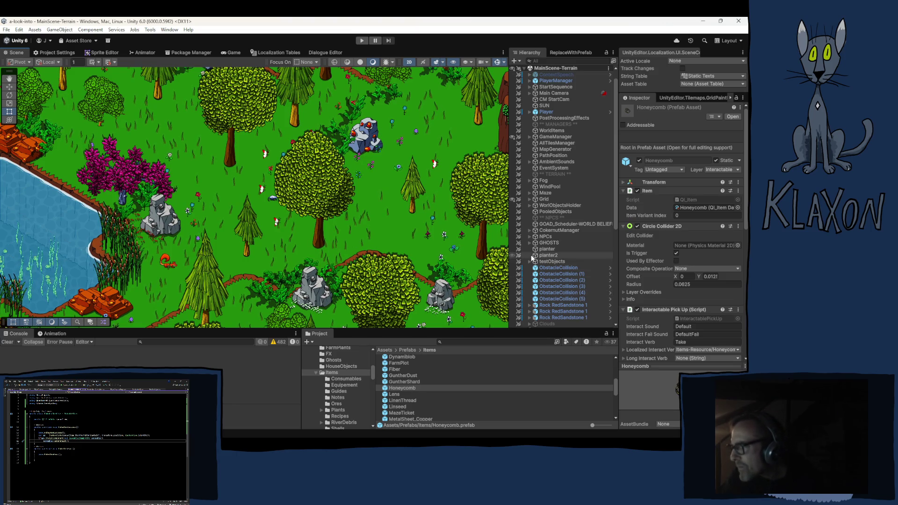
Open Honeycomb.prefab and assign the Honeycomb sprite to its Fiber child's Sprite Renderer.
click(401, 389)
double_click(402, 389)
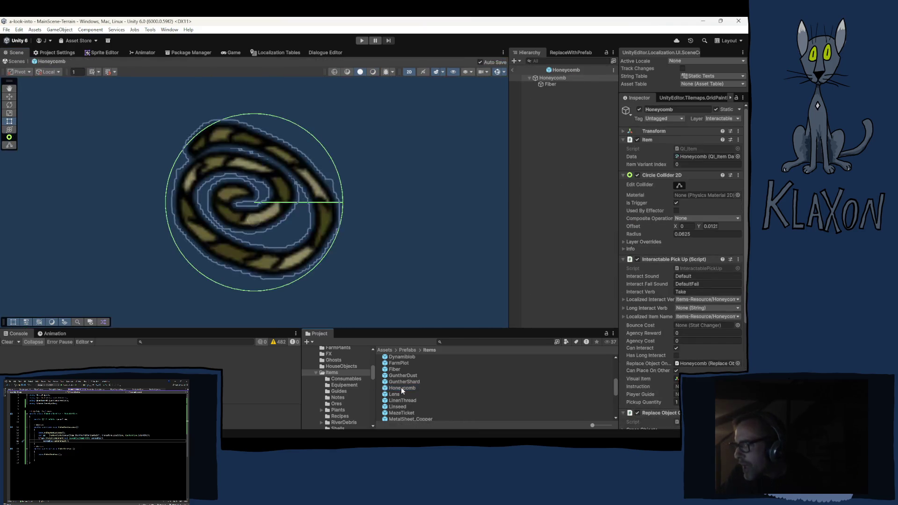
click(550, 84)
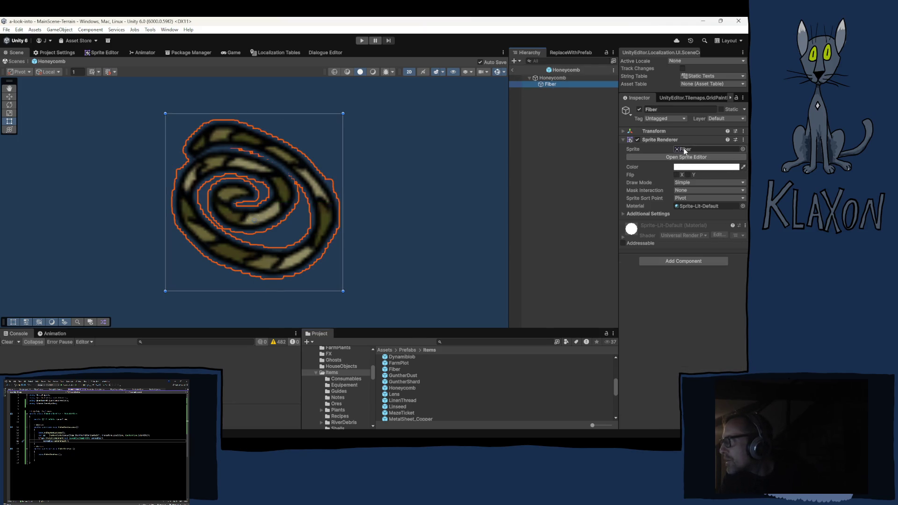
click(684, 147)
scroll(437, 375, down, 3)
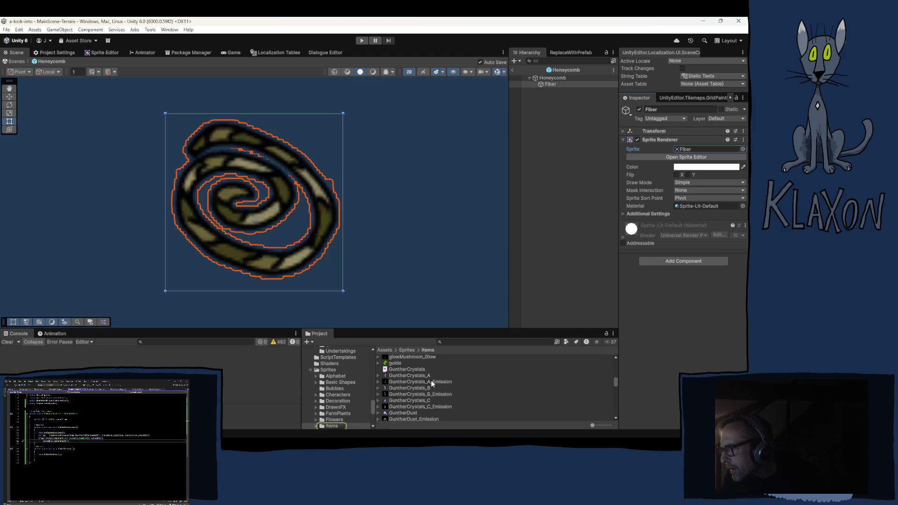
scroll(428, 387, down, 2)
scroll(428, 387, up, 2)
click(682, 150)
drag(682, 153, 683, 152)
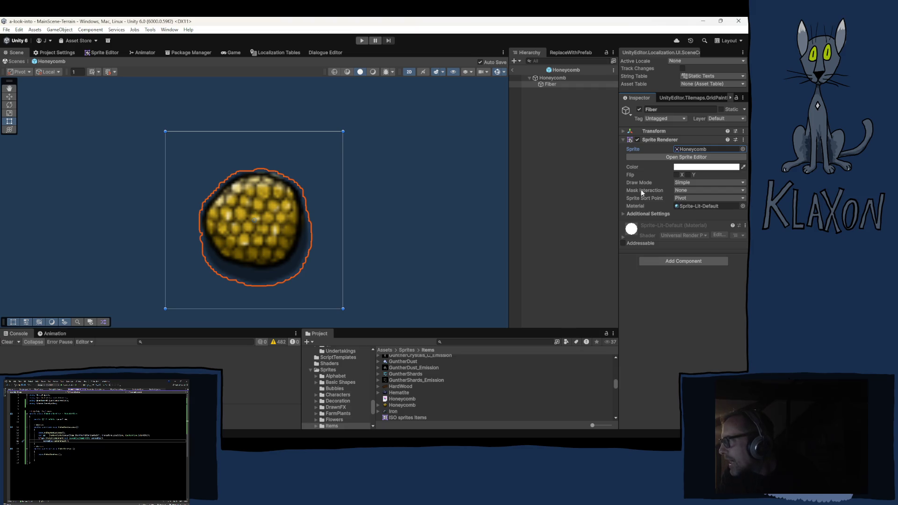
Set the Honeycomb item data's Icon to the Honeycomb sprite, then leave prefab editing.
click(552, 78)
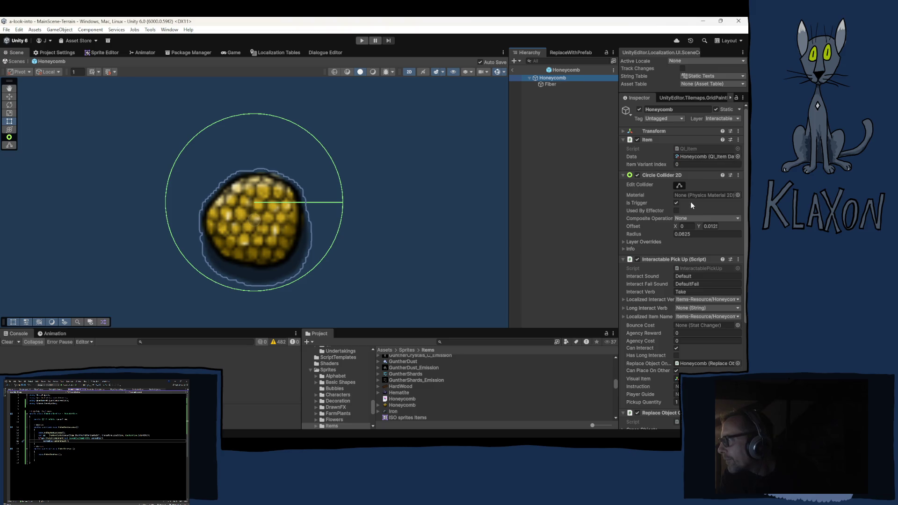
click(692, 157)
click(406, 388)
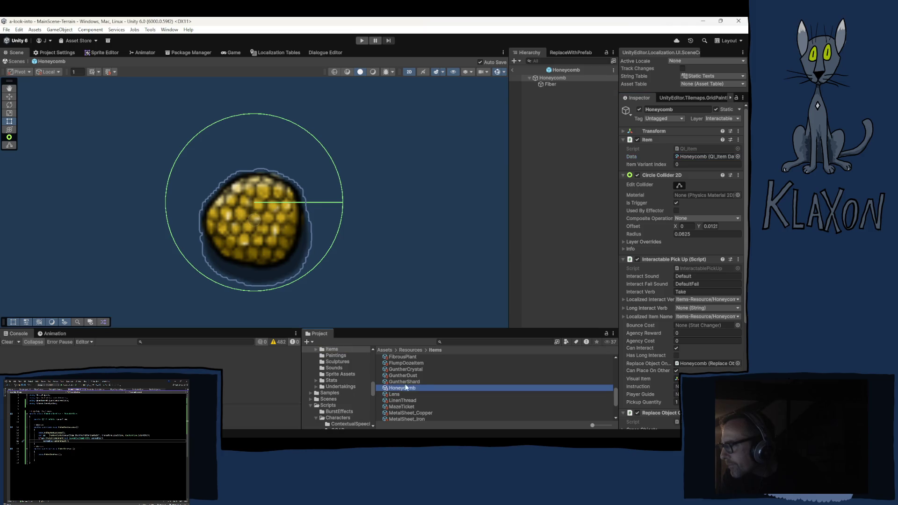
click(684, 224)
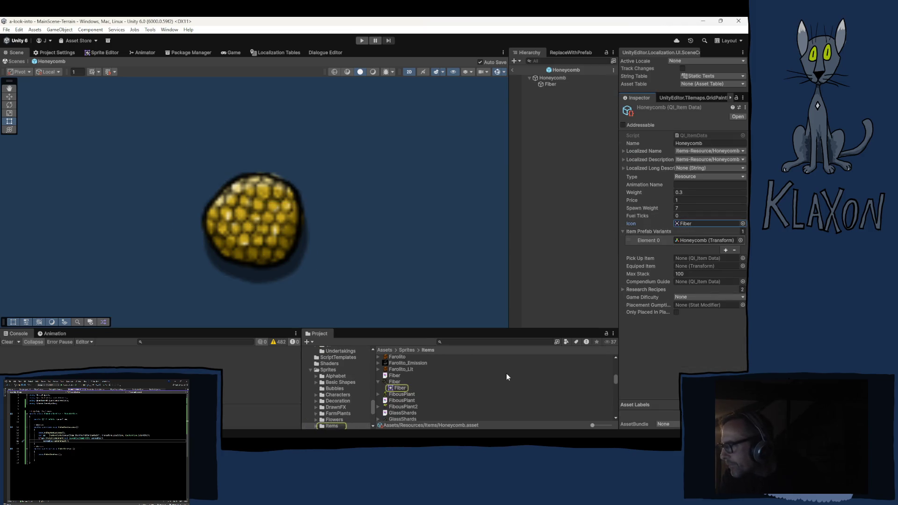
scroll(399, 392, down, 5)
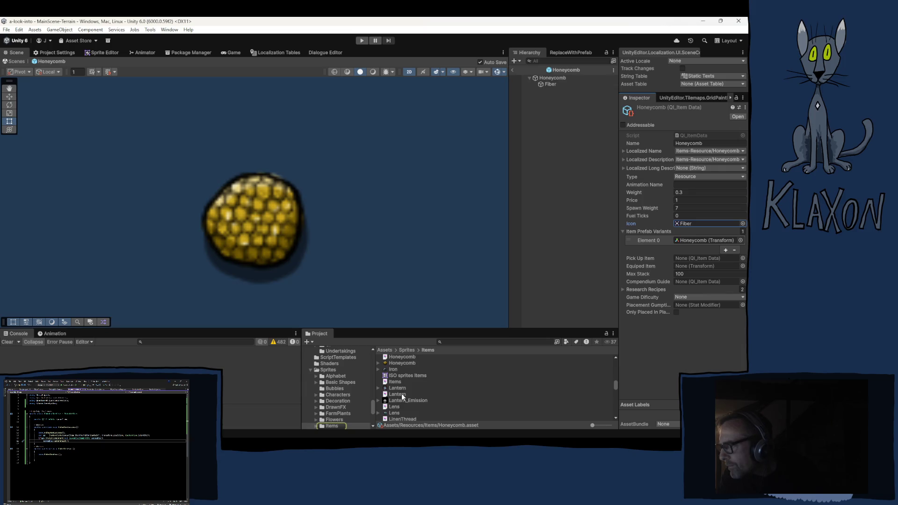
mouse_move(403, 365)
mouse_down()
mouse_move(538, 296)
mouse_move(672, 194)
mouse_move(687, 224)
mouse_up()
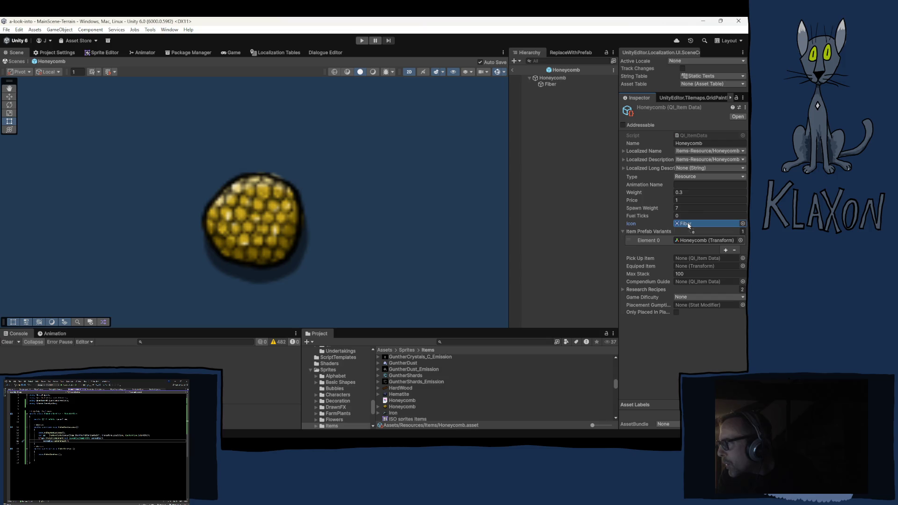
click(674, 351)
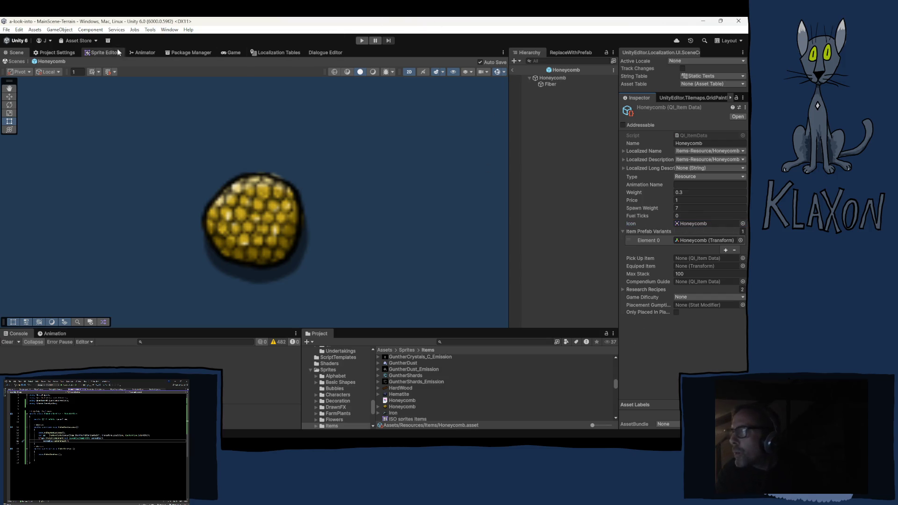
click(512, 70)
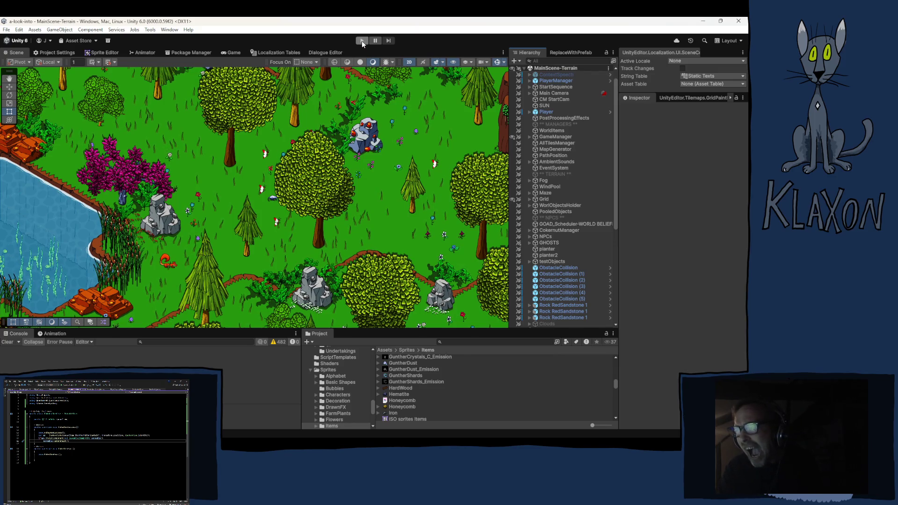
Start play mode and choose Load Game on the main menu.
click(362, 40)
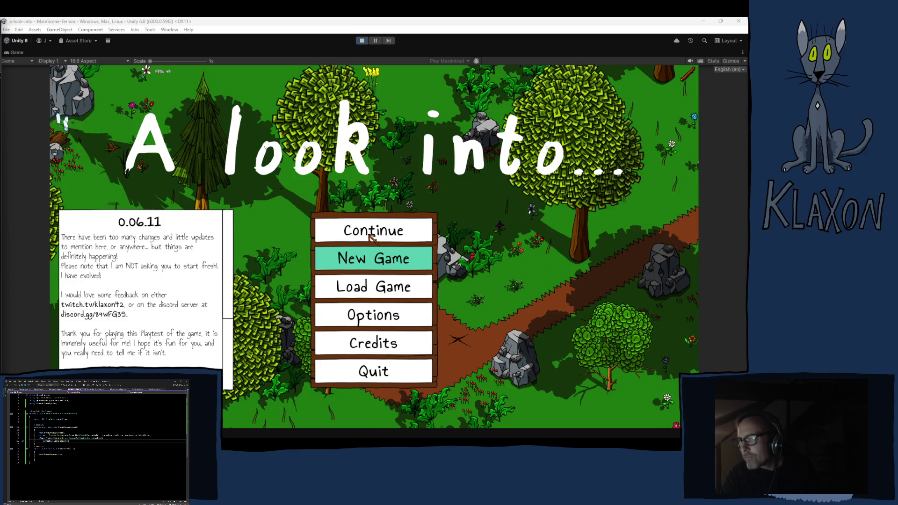
click(355, 286)
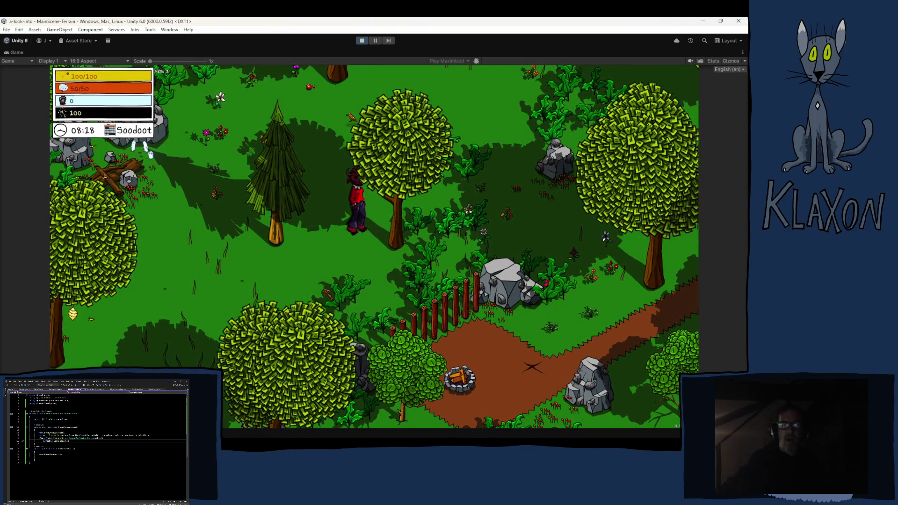
Walk the character left and briefly check the inventory.
key(a)
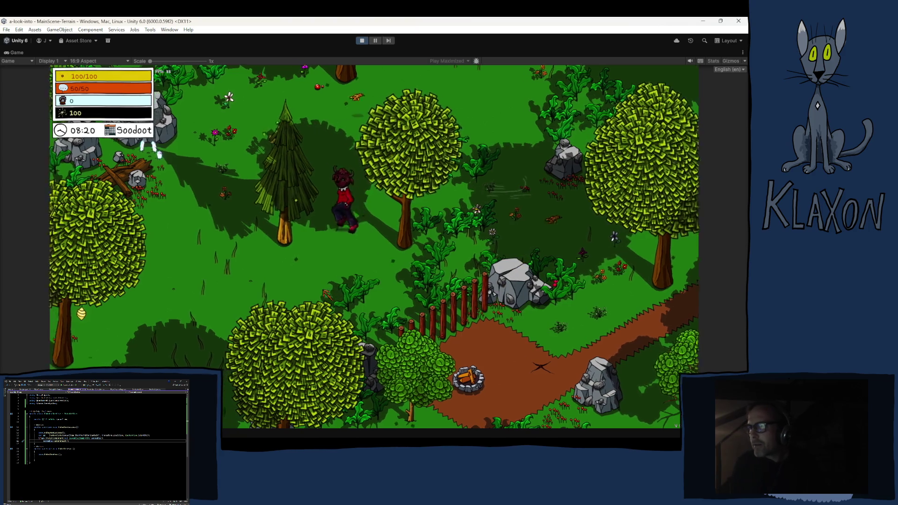
key(a)
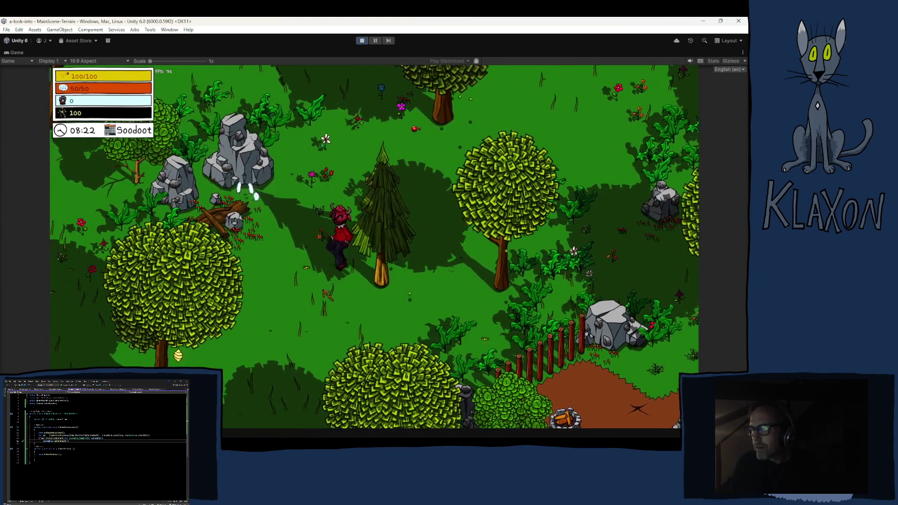
key(Tab)
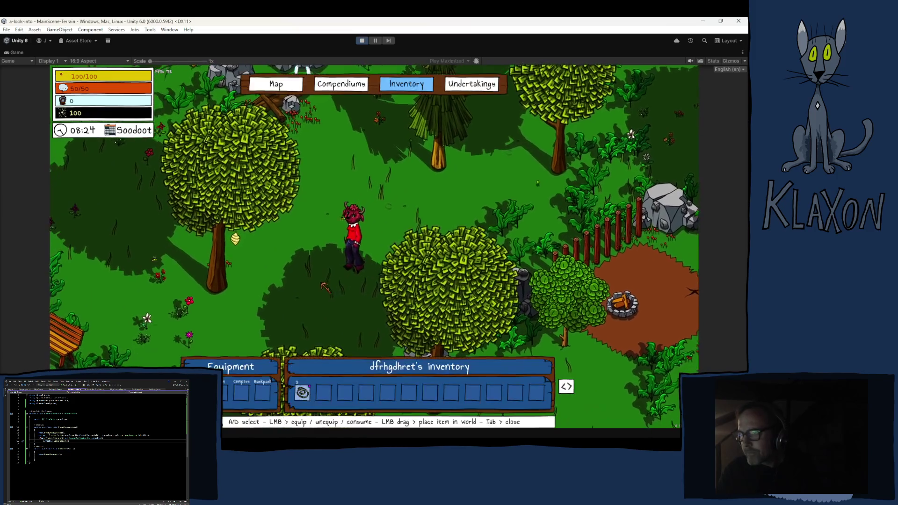
key(Tab)
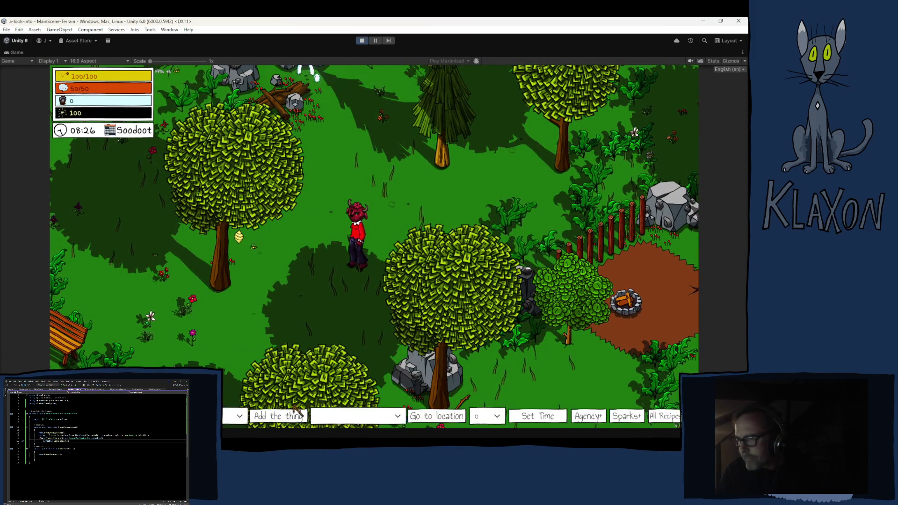
Give the player a Poking Stick via the debug toolbar's item dropdown and Add the thing.
click(378, 419)
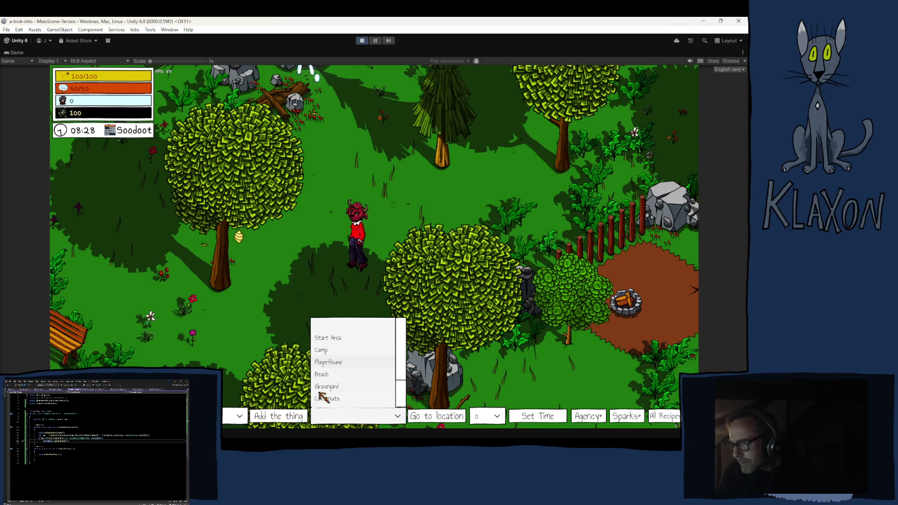
click(236, 416)
click(235, 416)
scroll(206, 351, down, 3)
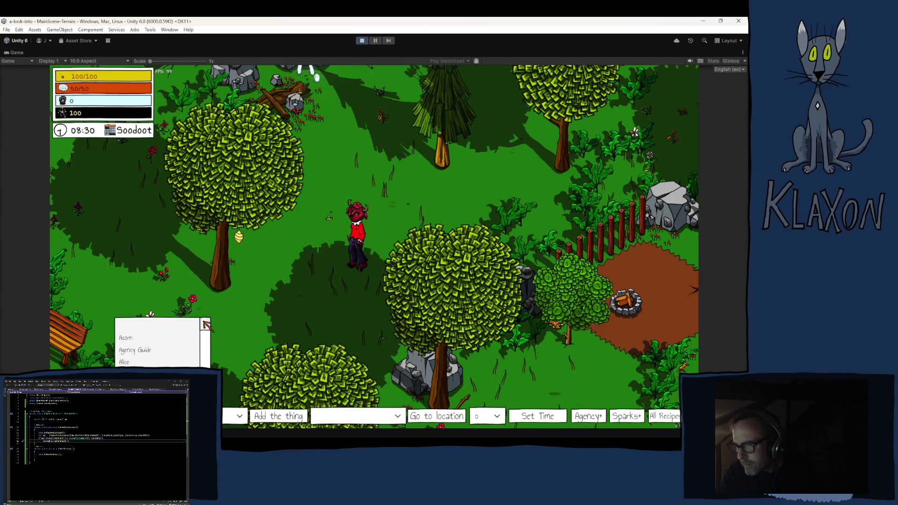
drag(206, 350, 206, 388)
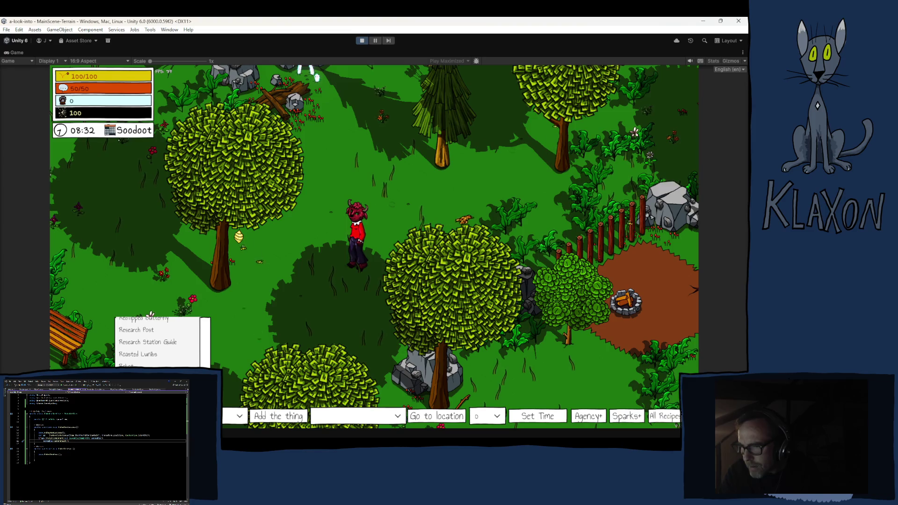
scroll(159, 342, up, 5)
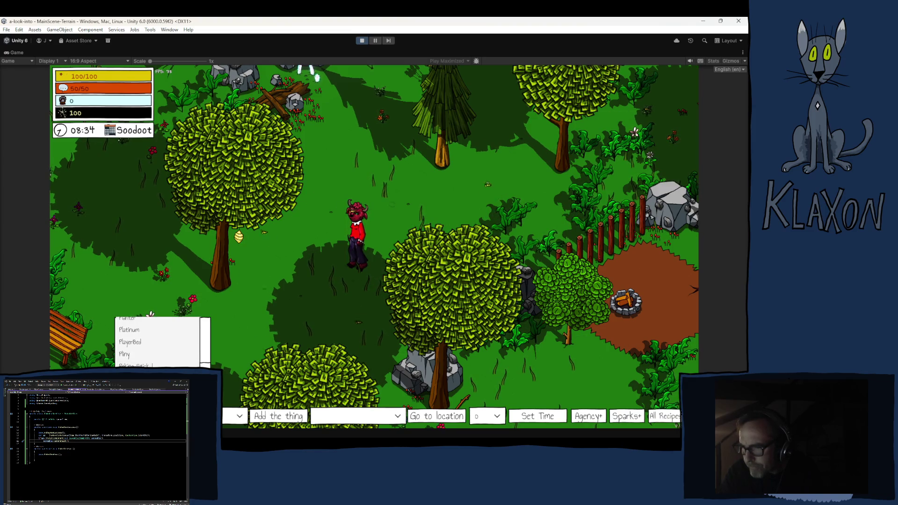
click(135, 365)
click(285, 416)
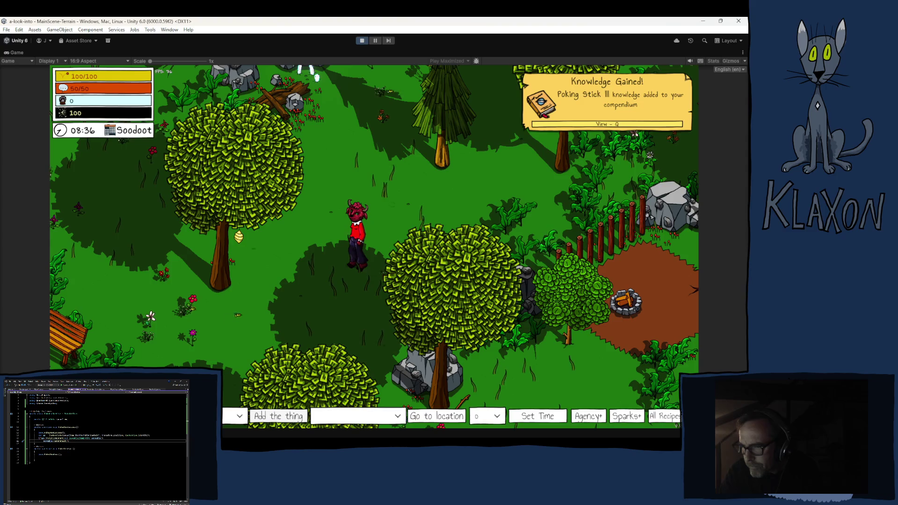
Walk left to the beehive, checking inventory and map, and collect the dropped honeycomb.
key(Tab)
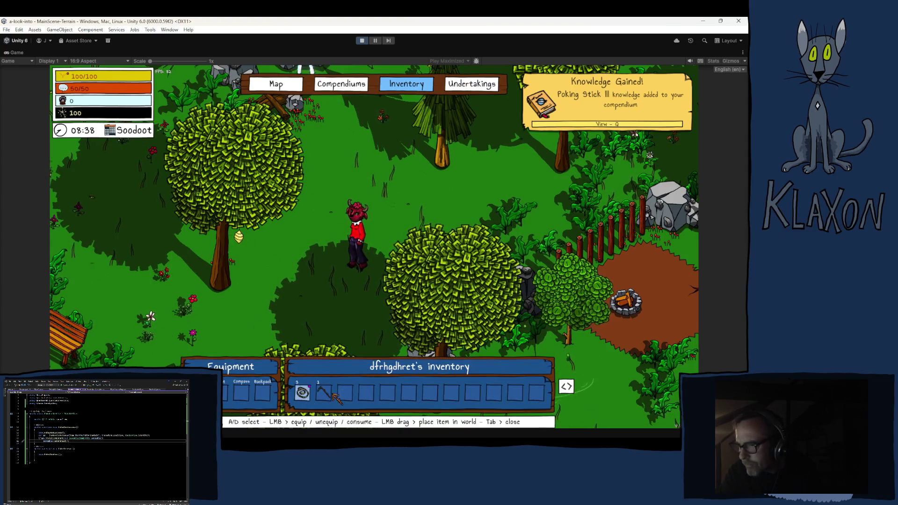
key(Tab)
key(a)
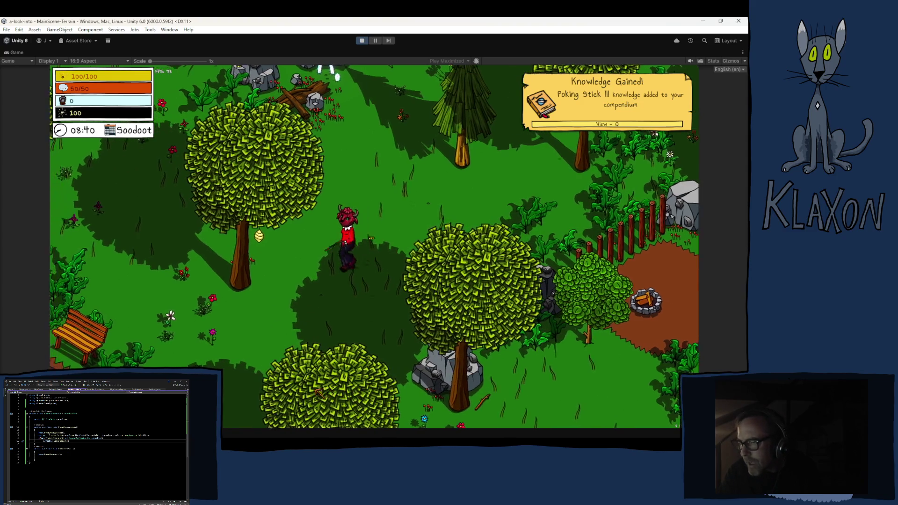
key(a)
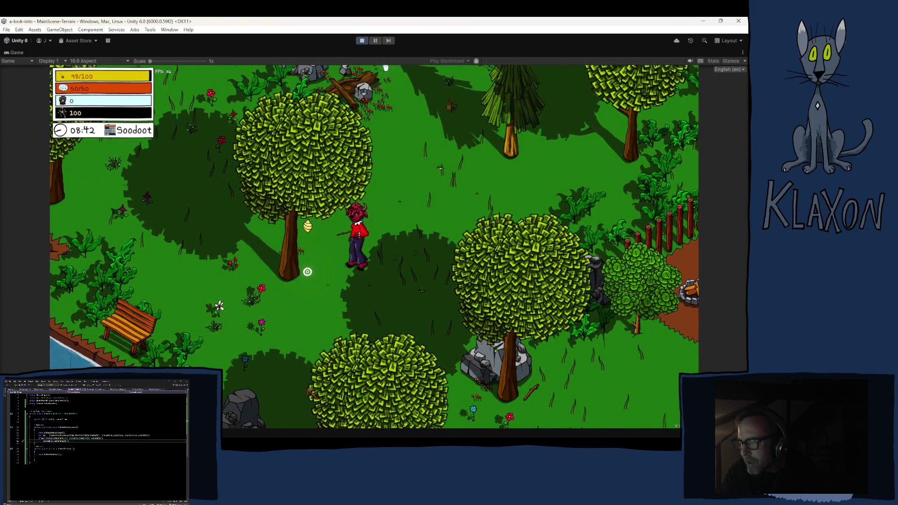
key(m)
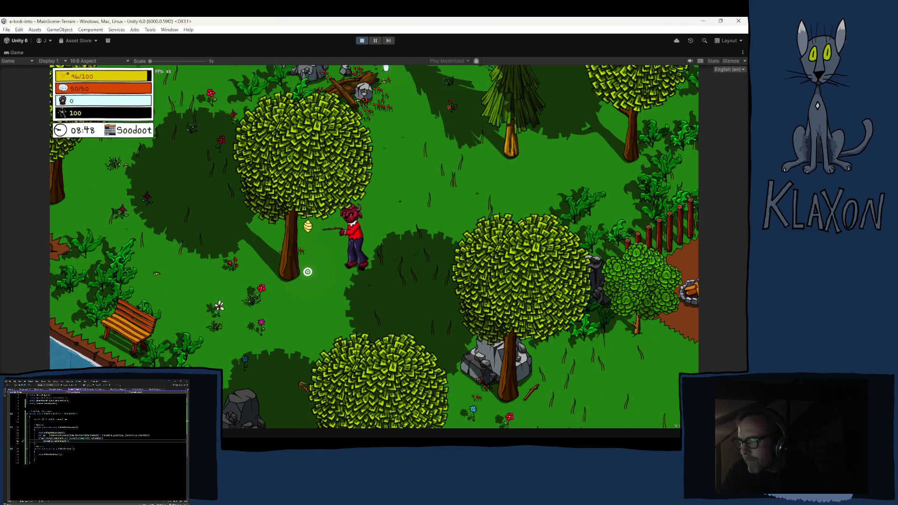
key(m)
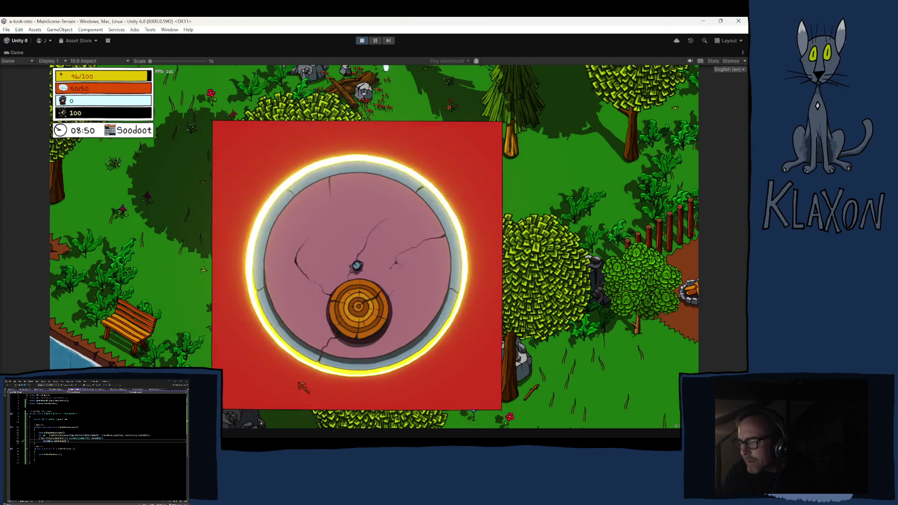
key(m)
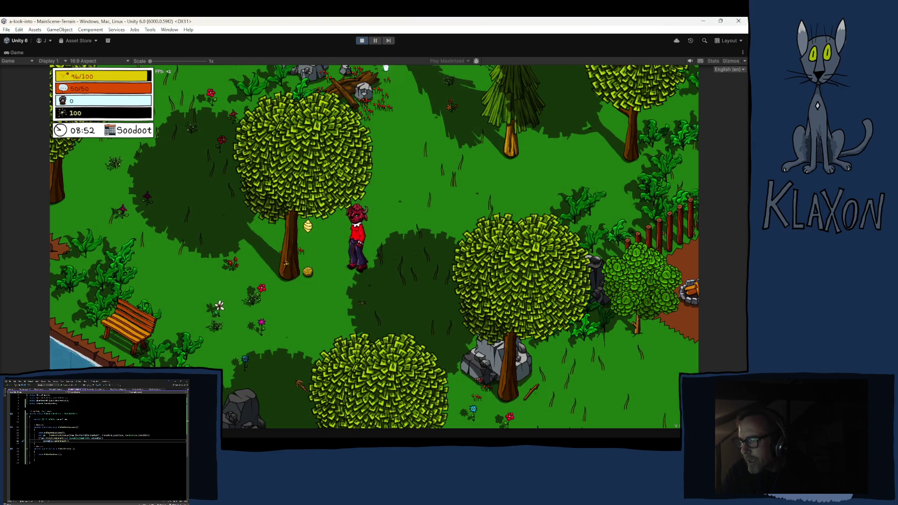
click(307, 271)
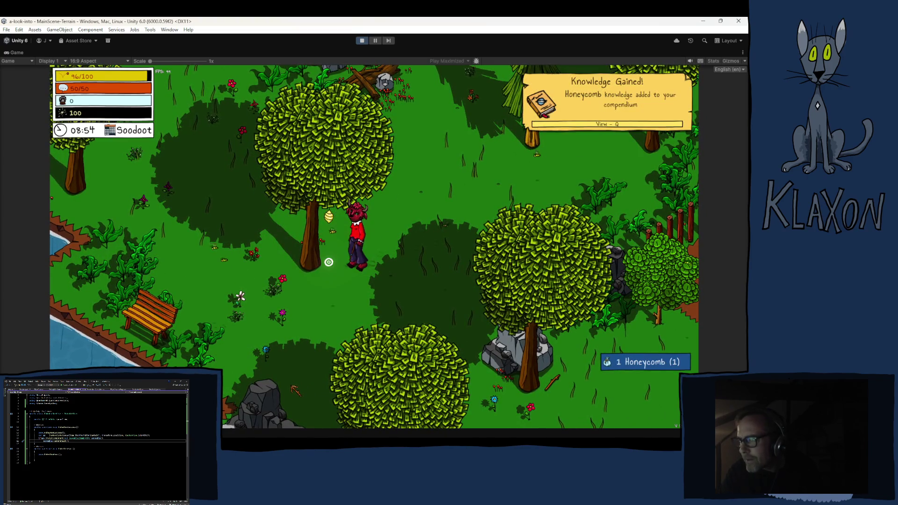
Check the Honeycomb entry in the Compendiums, return to the inventory, then stop the game.
key(Tab)
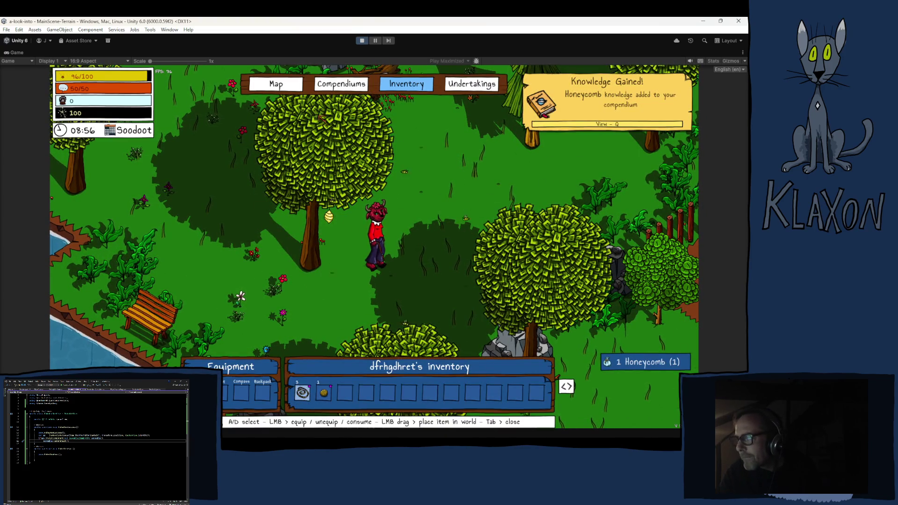
click(339, 84)
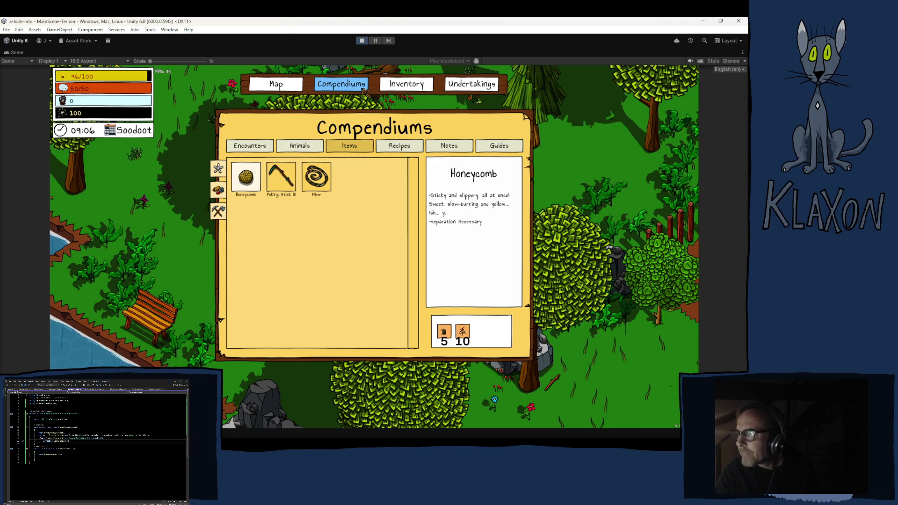
key(Tab)
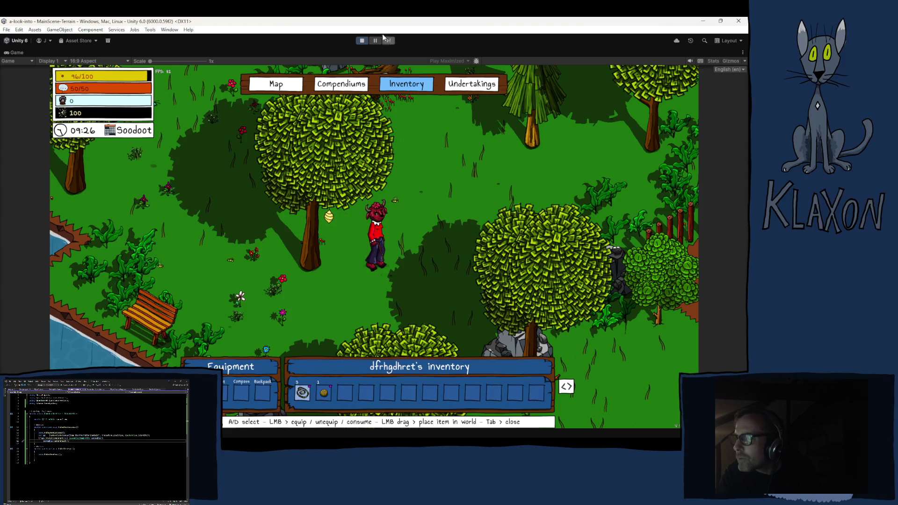
click(362, 41)
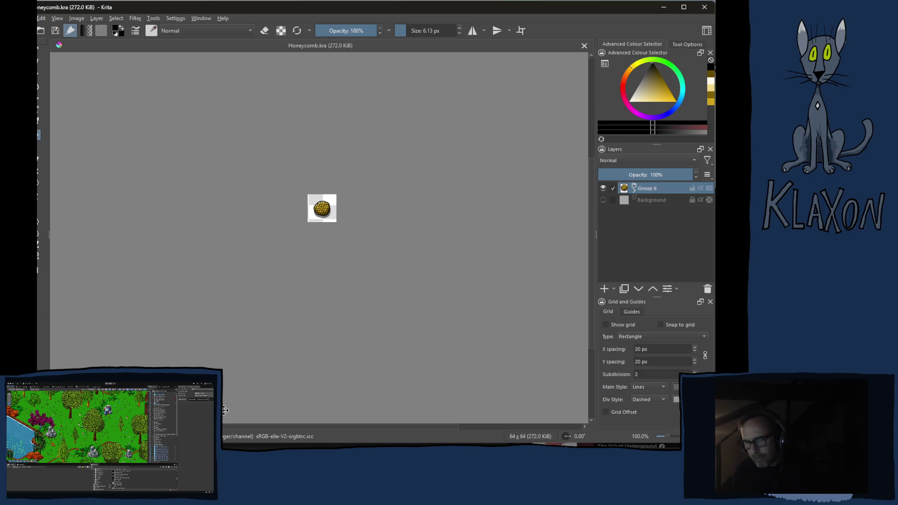
Zoom in and centre the whole honeycomb sprite in the canvas view.
scroll(337, 216, up, 5)
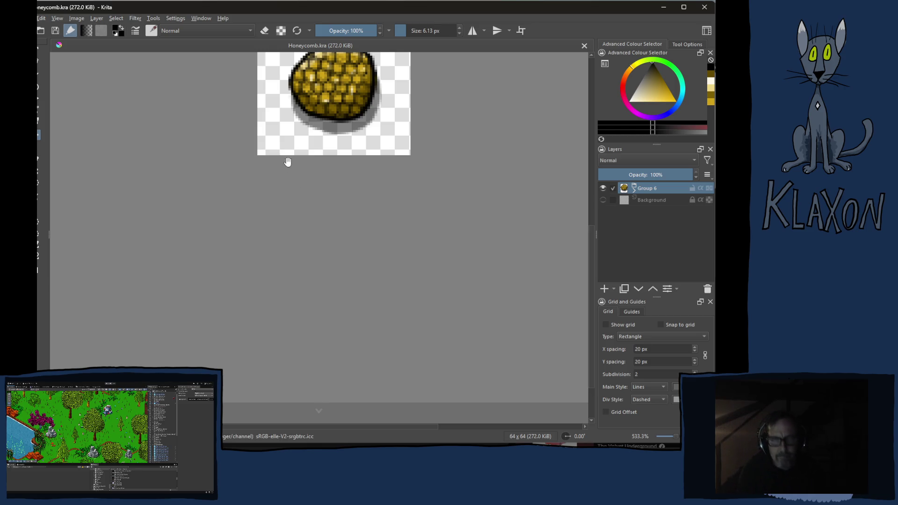
drag(307, 141, 305, 219)
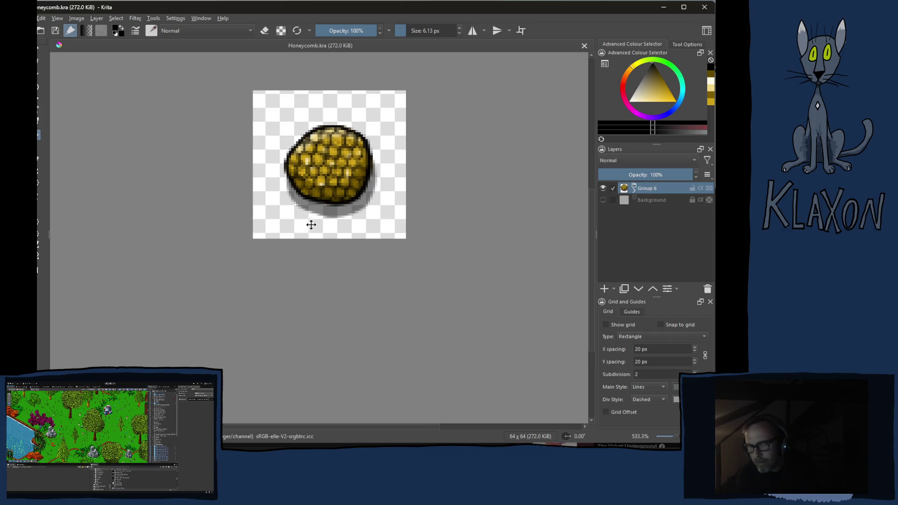
scroll(312, 224, up, 2)
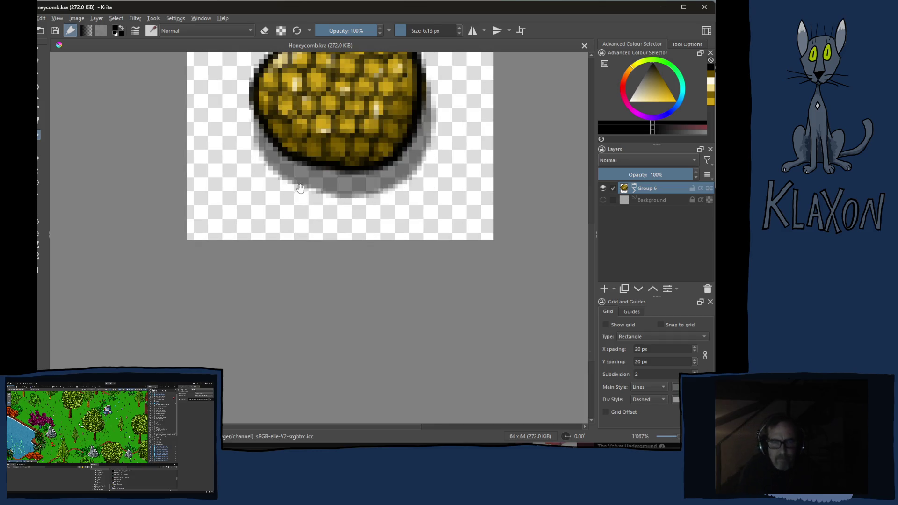
drag(313, 158, 287, 292)
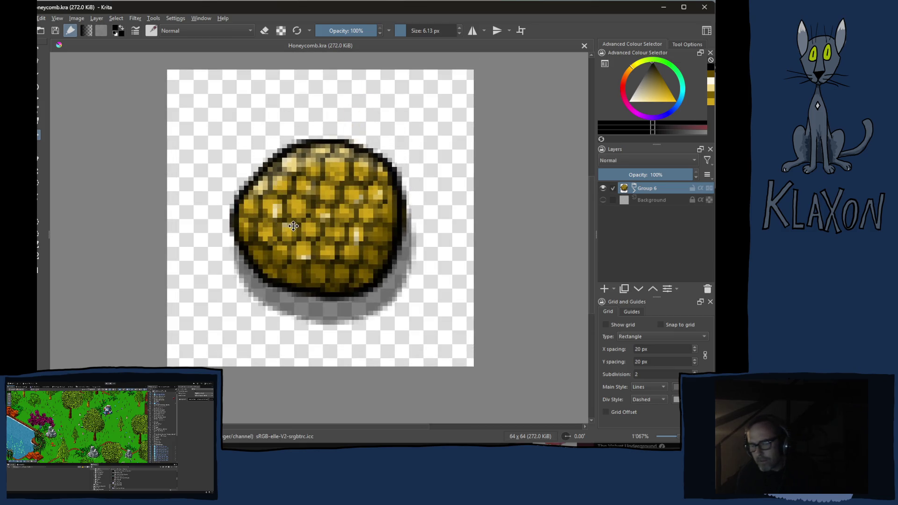
scroll(290, 226, up, 1)
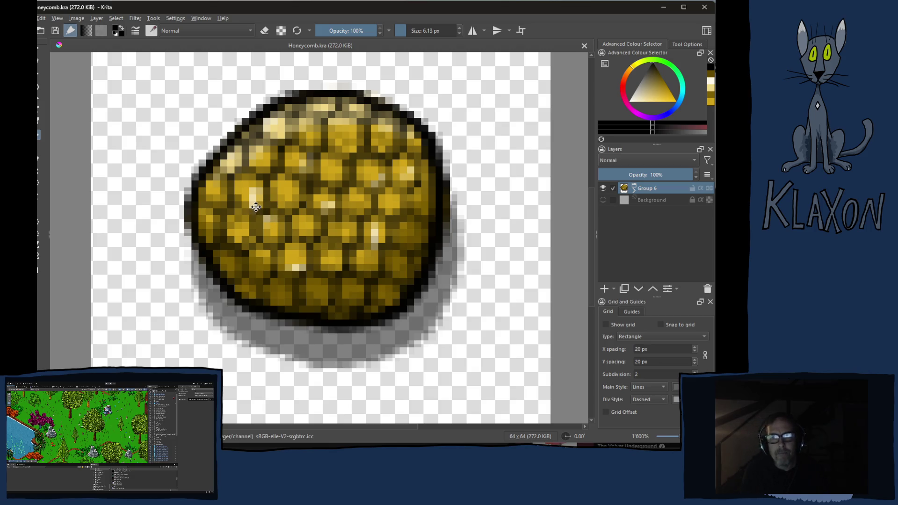
right_click(254, 193)
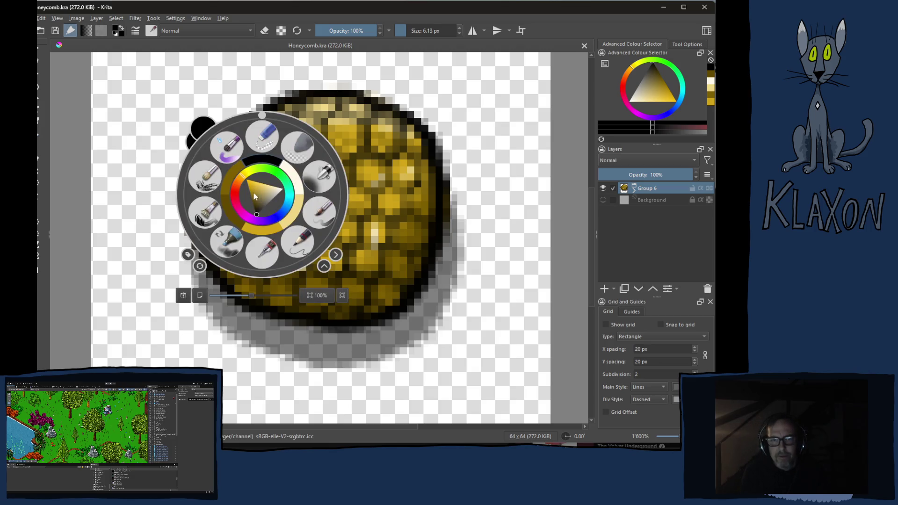
right_click(260, 161)
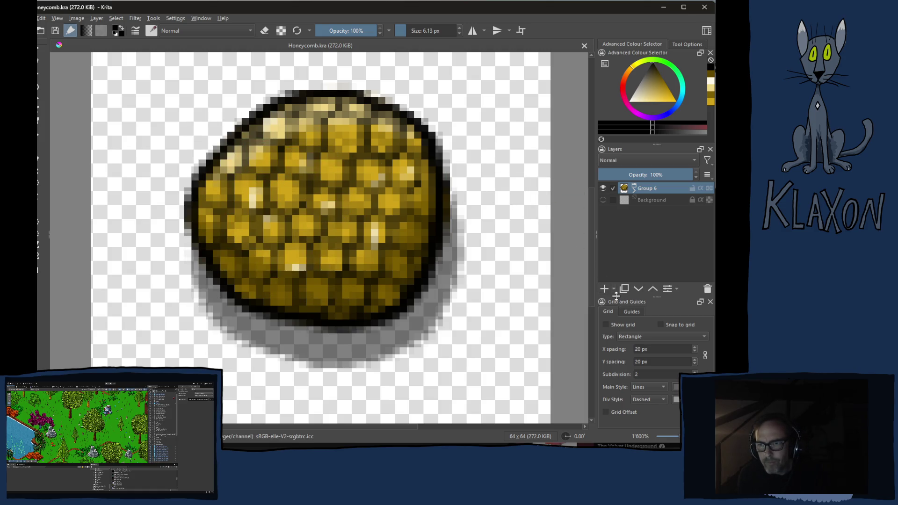
Add Paint Layer 7 beneath Group 6 and set the brush size to 52.80 px.
click(604, 288)
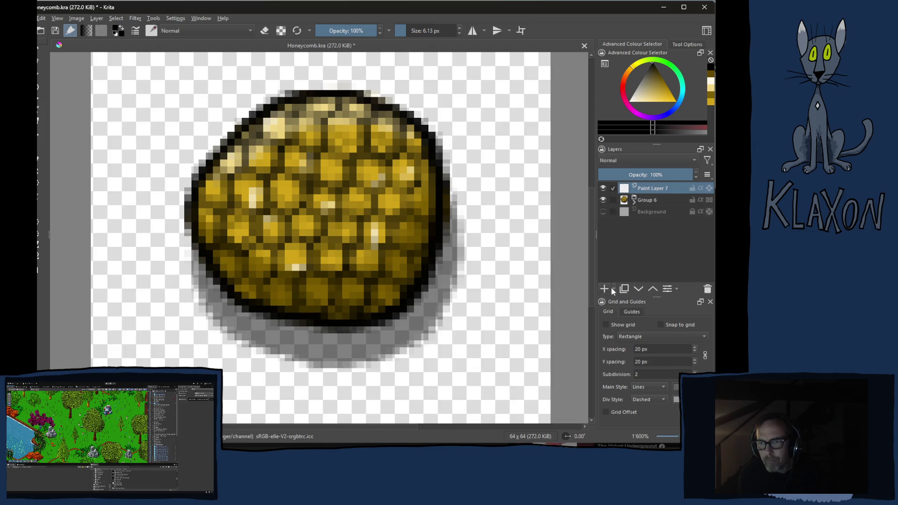
click(638, 290)
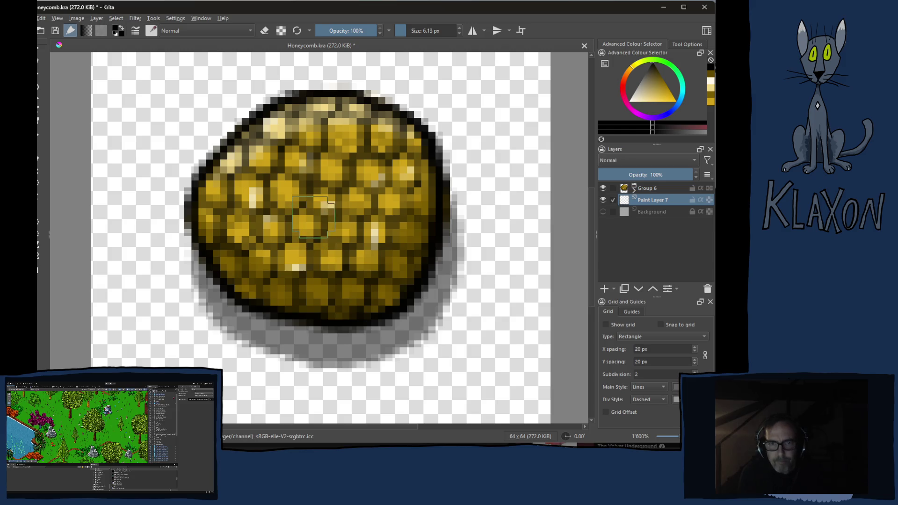
click(429, 31)
key(Return)
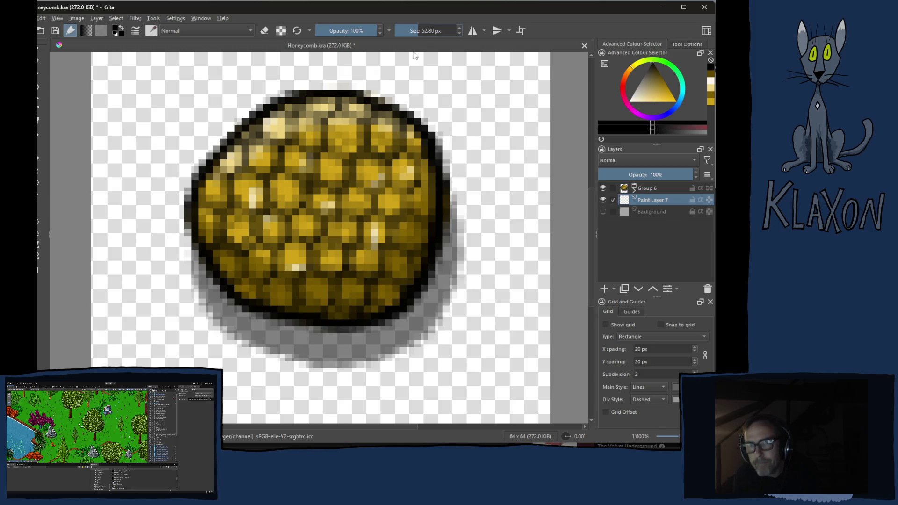